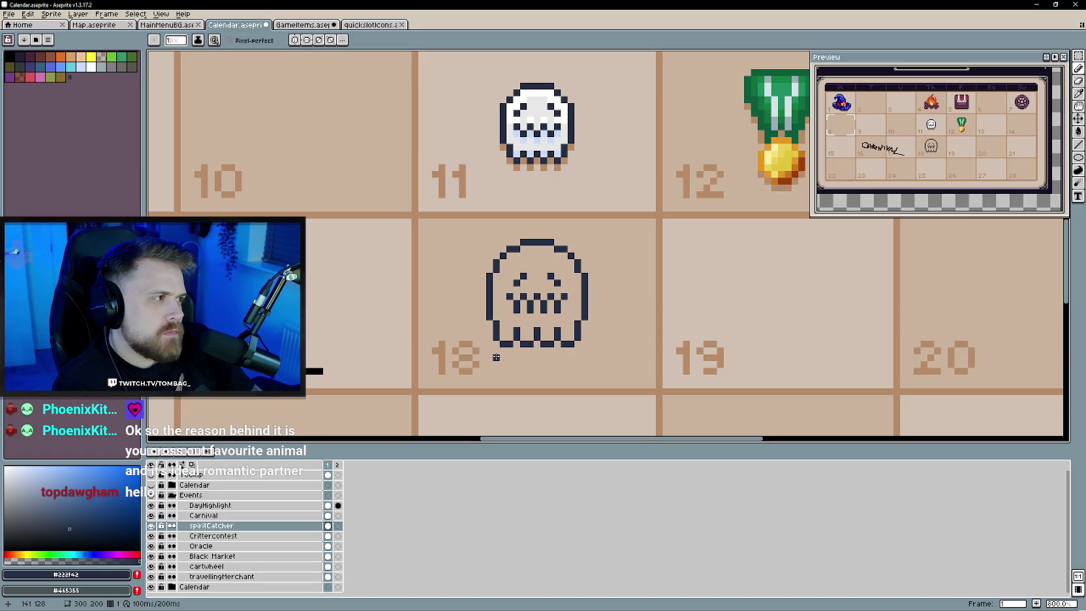
Zoom in on day 18 and redraw the ghost's right eye as a dark arch
scroll(475, 350, "up", 2)
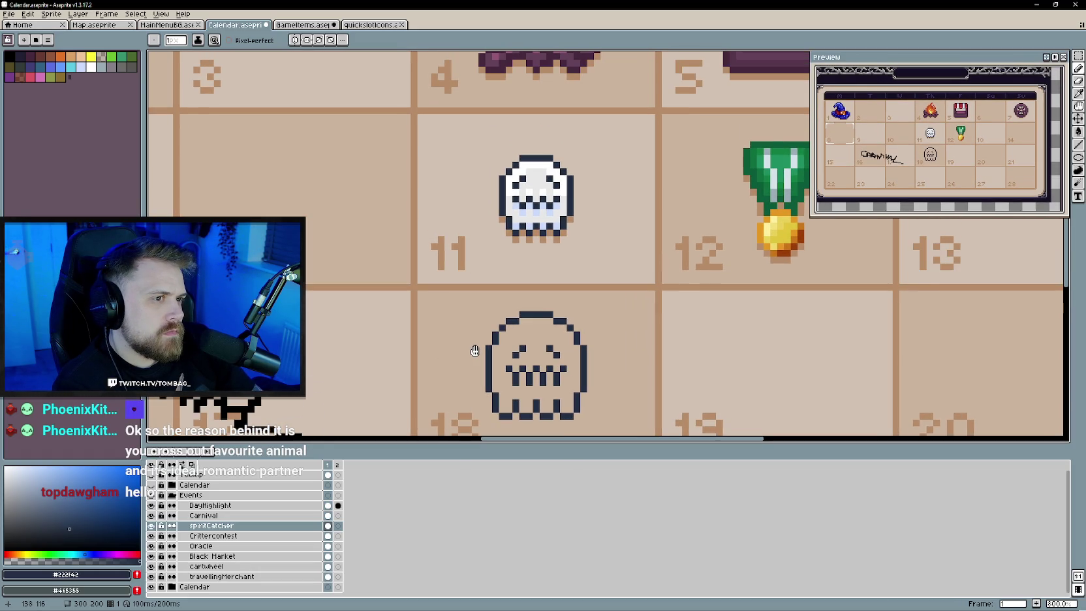
scroll(474, 351, "down", 2)
scroll(460, 289, "down", 1)
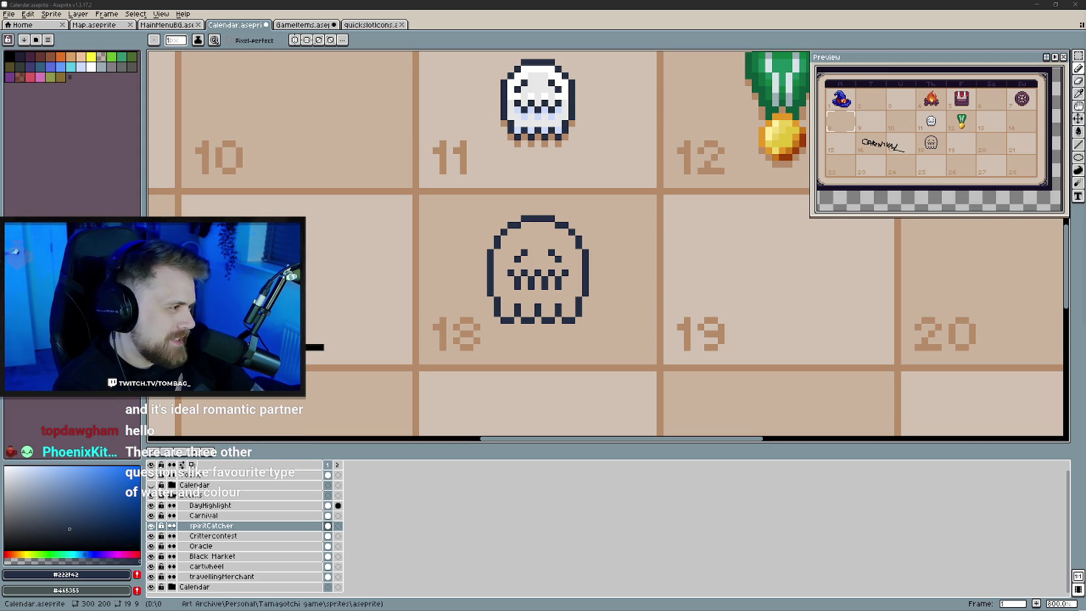
scroll(545, 306, "up", 1)
scroll(545, 305, "up", 1)
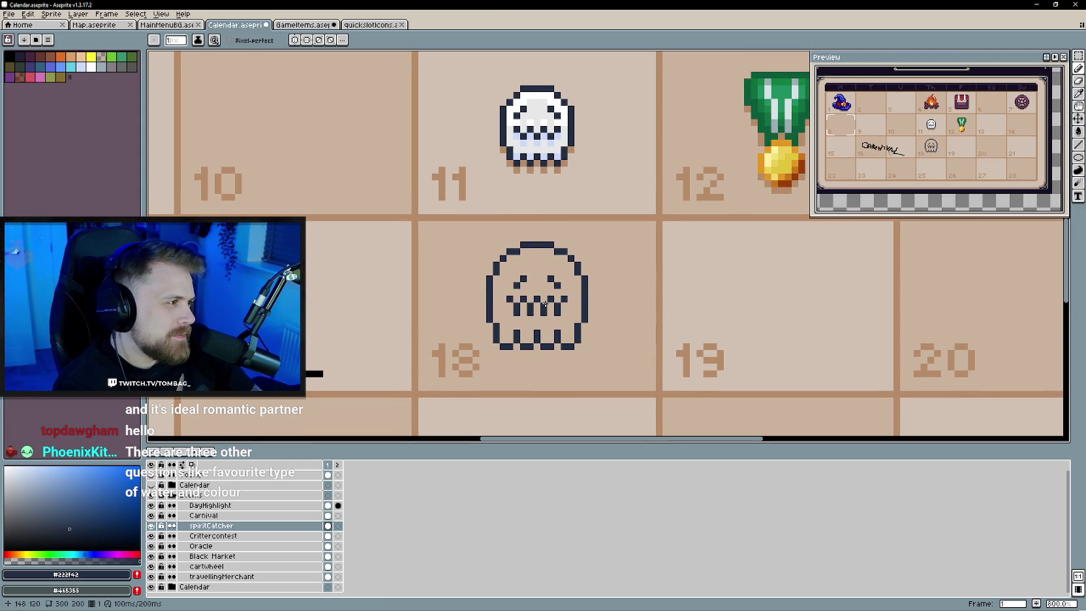
scroll(545, 305, "down", 1)
scroll(538, 267, "up", 1)
scroll(538, 268, "down", 1)
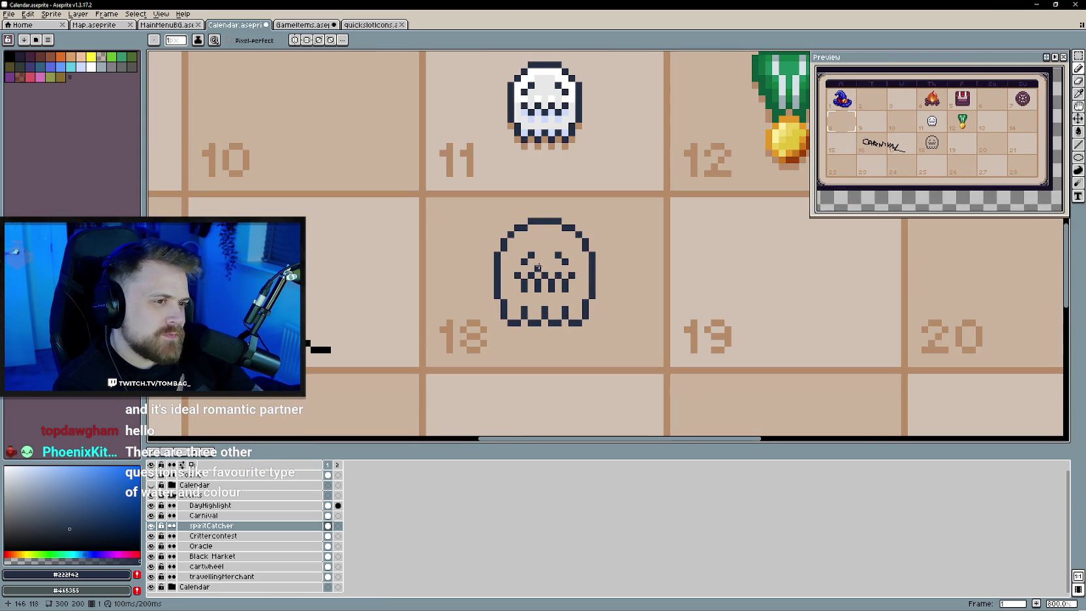
left_click_drag(538, 267, 535, 289)
left_click(567, 280)
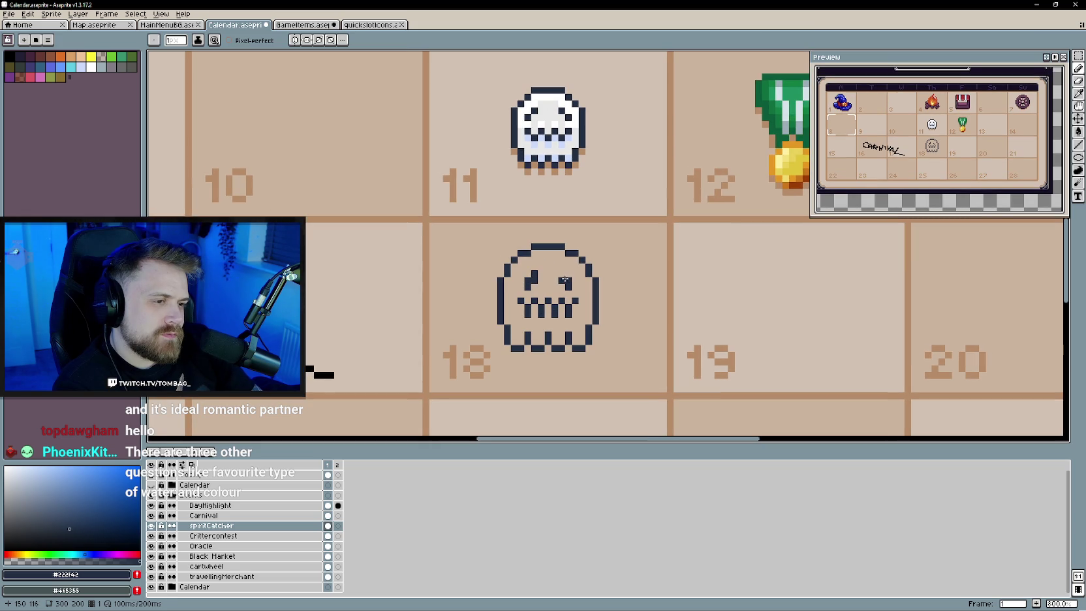
left_click_drag(546, 301, 543, 300)
Touch up the arched right eye, alternating Pencil (B) and Eraser (E)
key("b")
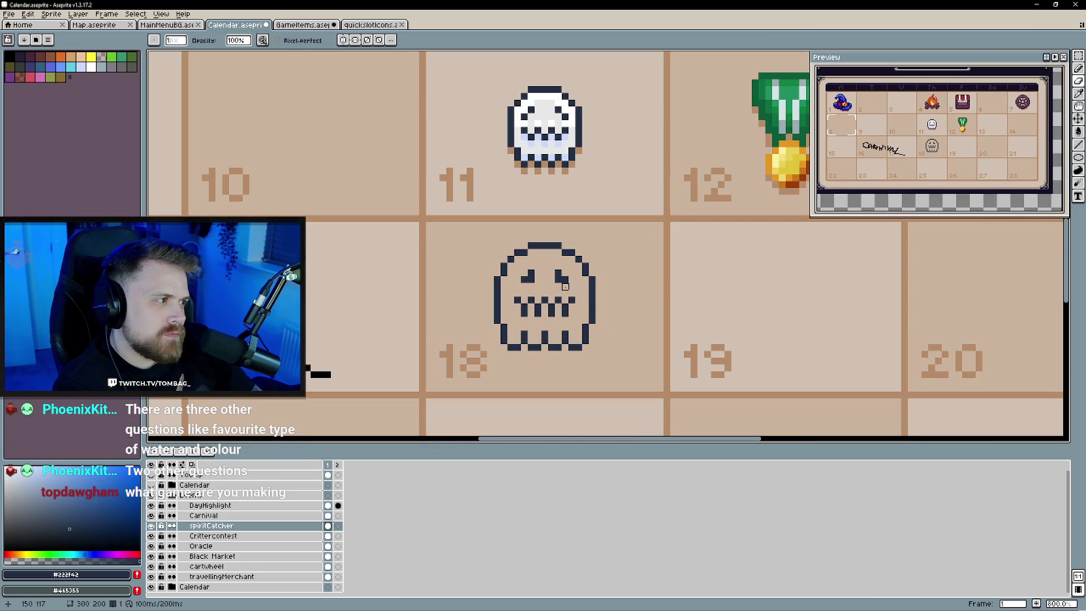
key("e")
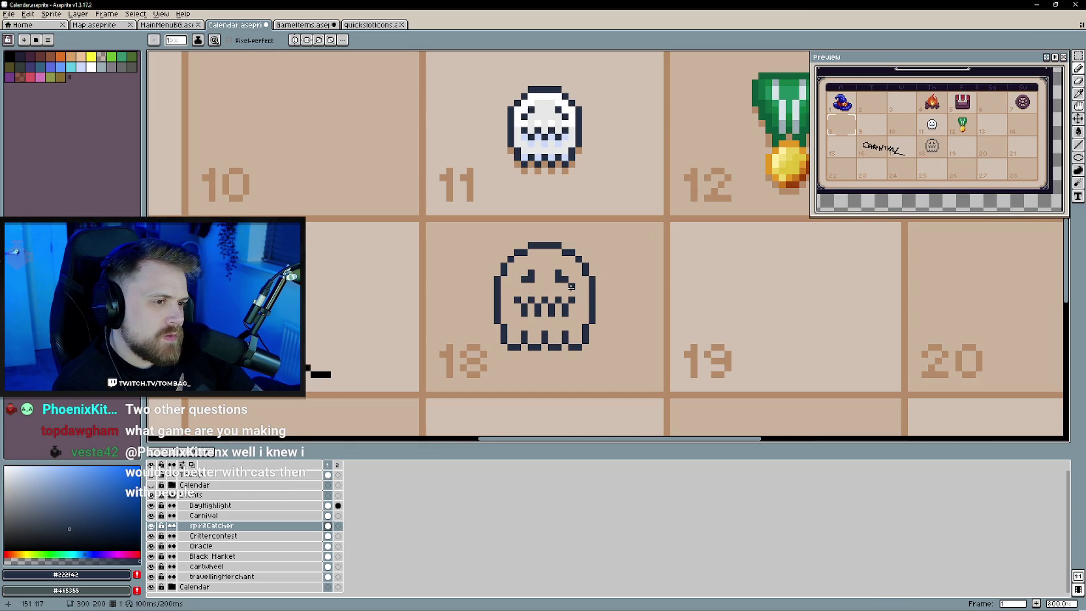
scroll(560, 299, "down", 1)
scroll(586, 330, "down", 1)
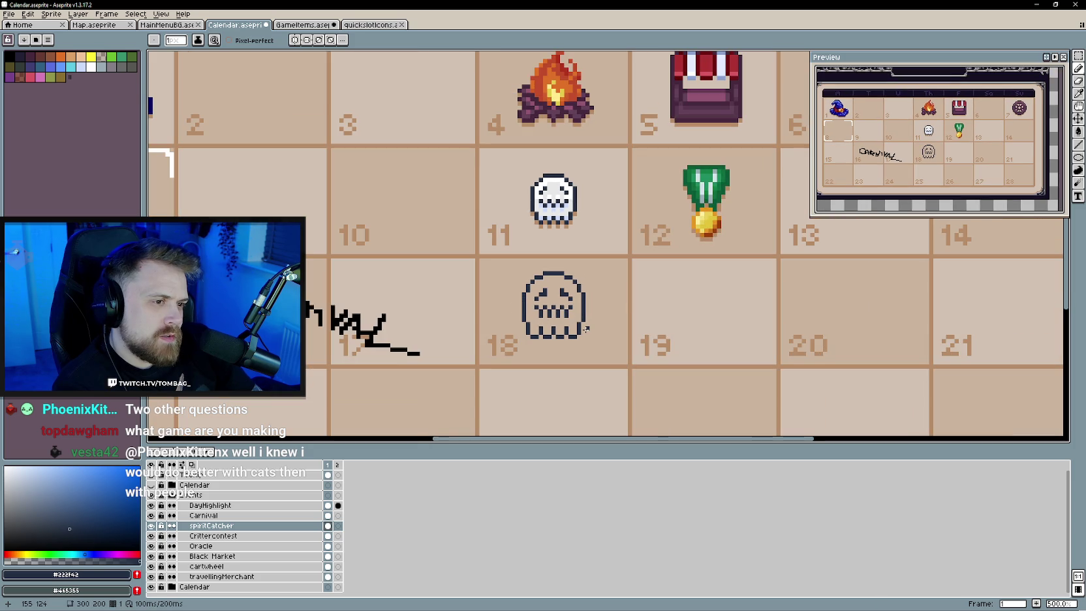
scroll(561, 319, "up", 4)
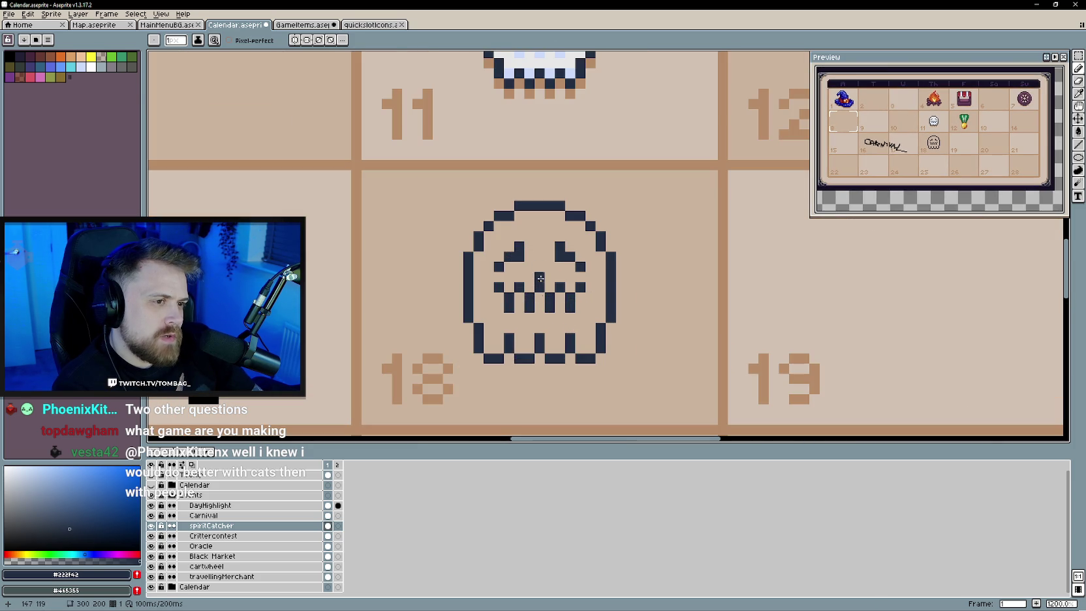
key("b")
scroll(529, 286, "down", 3)
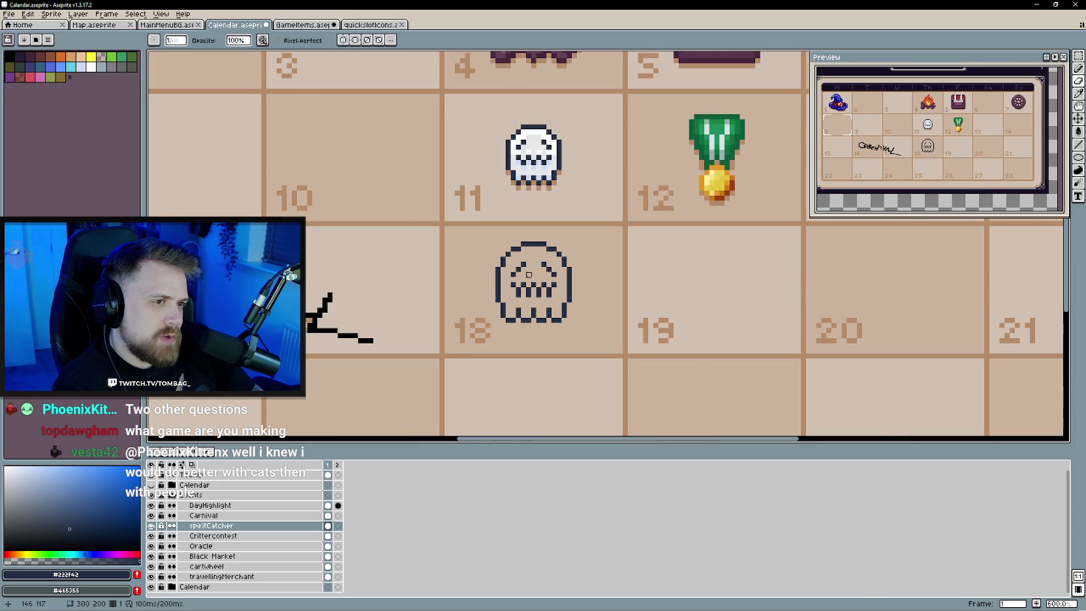
key("e")
scroll(529, 280, "up", 3)
scroll(536, 278, "down", 4)
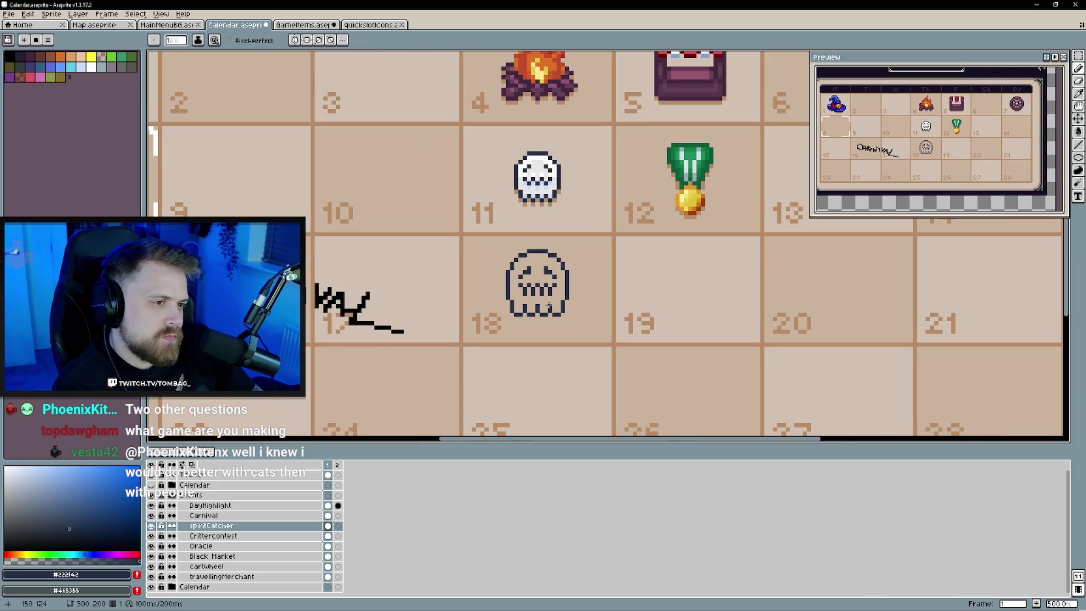
scroll(587, 338, "down", 1)
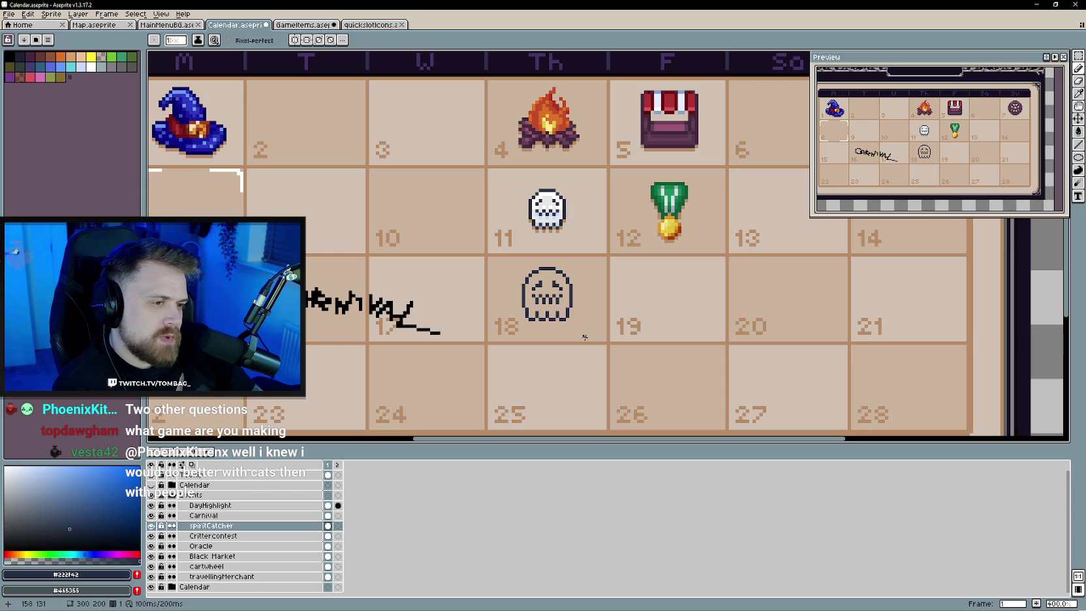
scroll(559, 332, "up", 1)
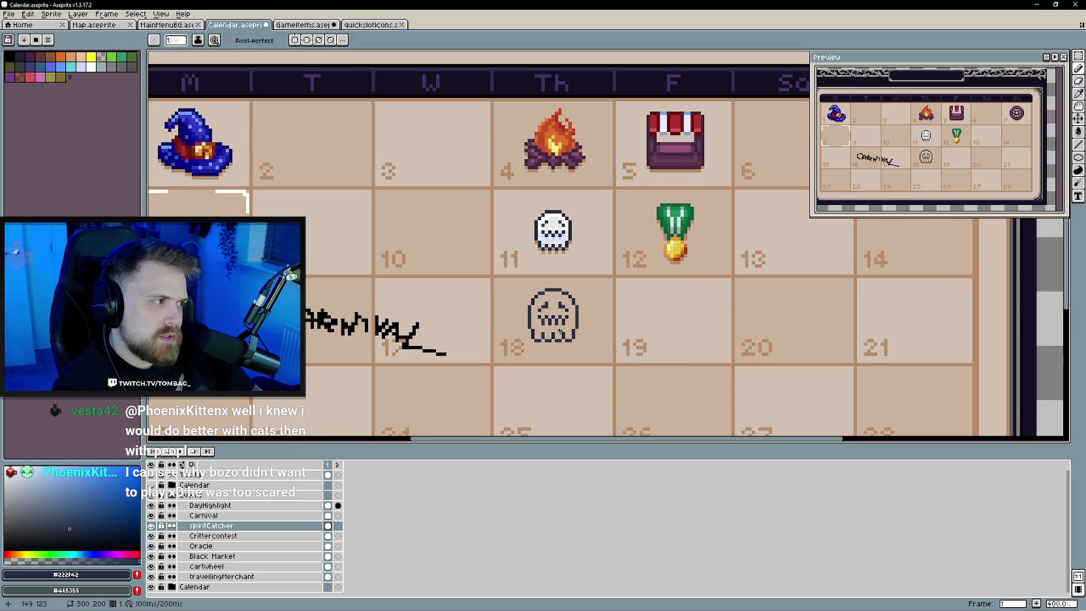
scroll(560, 340, "up", 2)
scroll(562, 333, "up", 1)
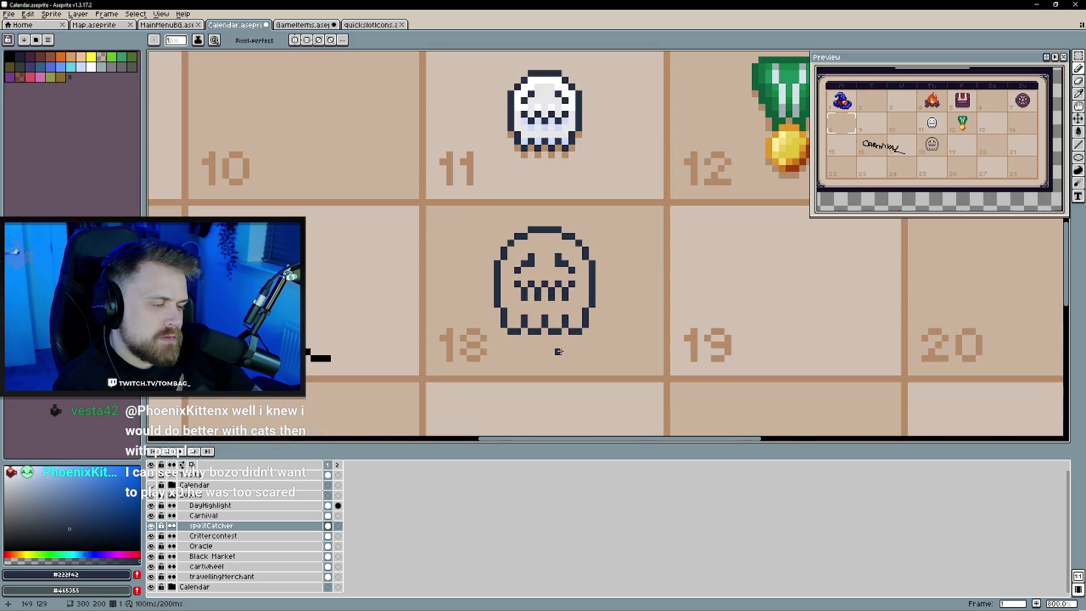
Erase the ghost's three lower leg pixels and draw dark pixels between its legs
scroll(564, 323, "up", 2)
key("e")
left_click_drag(567, 314, 507, 308)
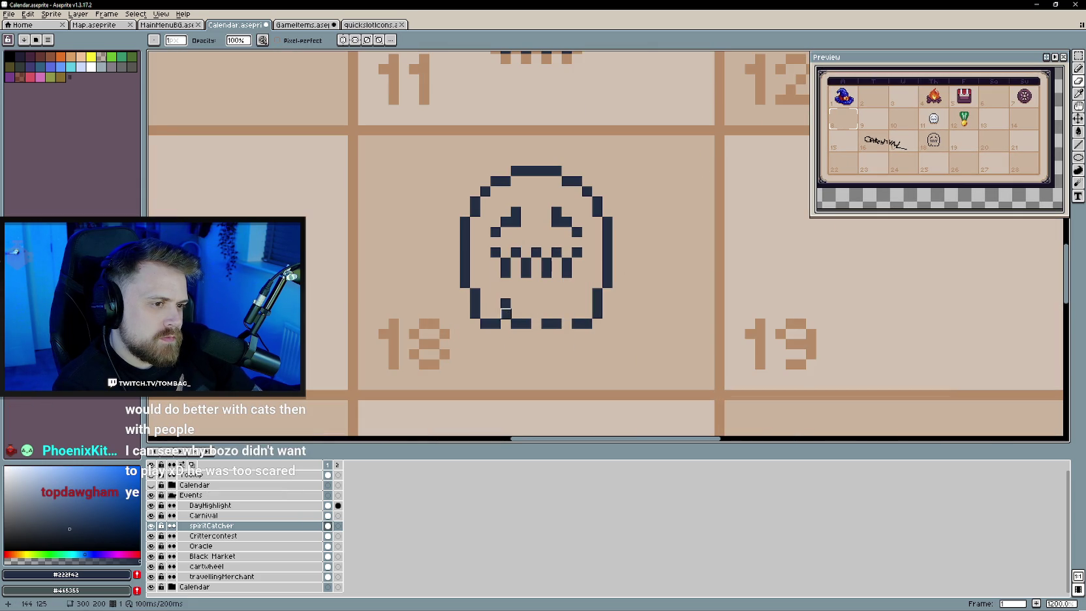
key("b")
left_click(496, 312)
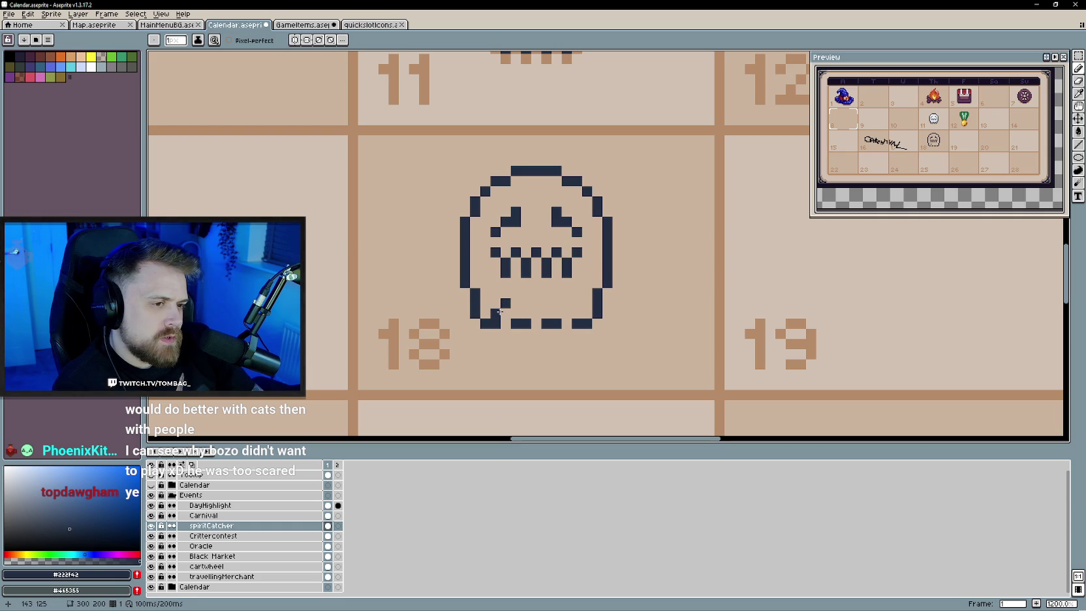
left_click(516, 313)
left_click(546, 312)
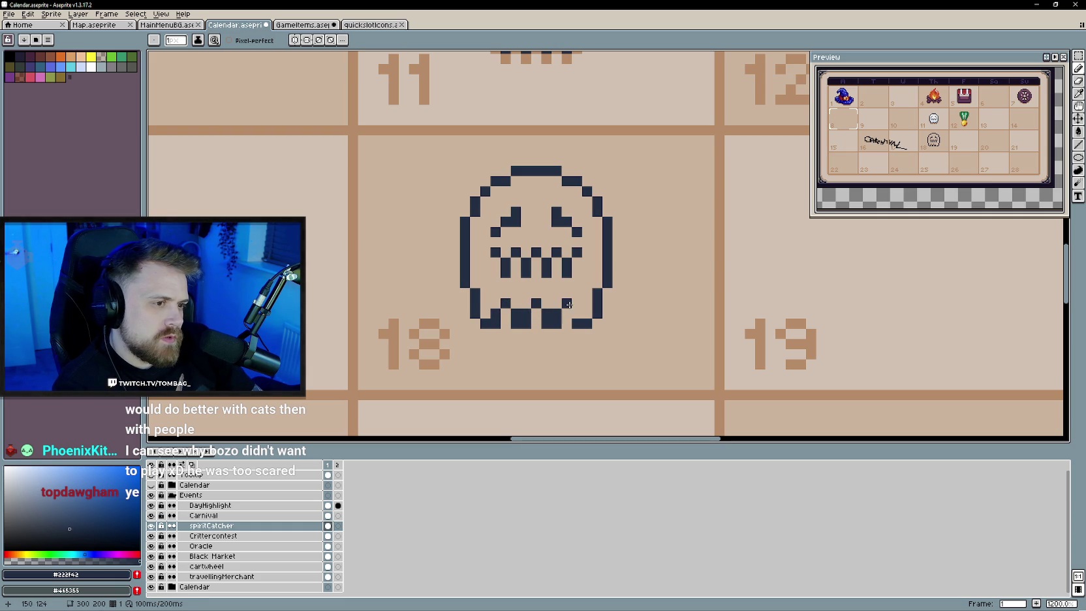
Erase the old bottom-edge pixels and reshape the ghost's right foot
scroll(558, 327, "down", 3)
scroll(552, 359, "down", 1)
scroll(552, 359, "up", 4)
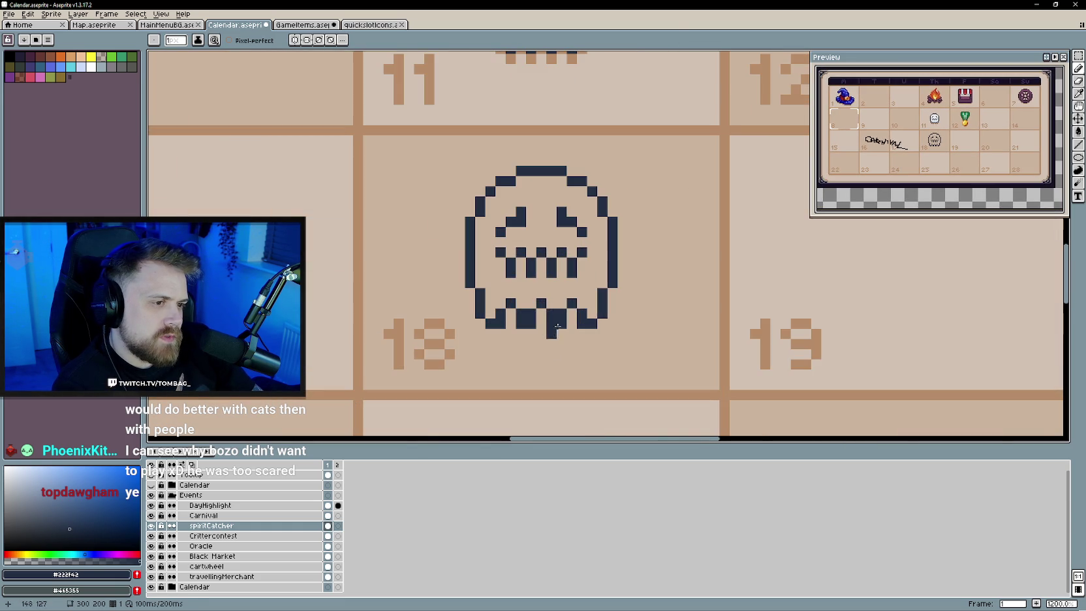
left_click_drag(551, 324, 509, 303)
key("b")
left_click(572, 322)
key("e")
left_click_drag(572, 314, 571, 323)
key("b")
left_click(581, 314)
Pencil a zigzag hem between the ghost's feet and erase a stray pixel
scroll(582, 313, "down", 2)
scroll(529, 322, "up", 2)
left_click(529, 320)
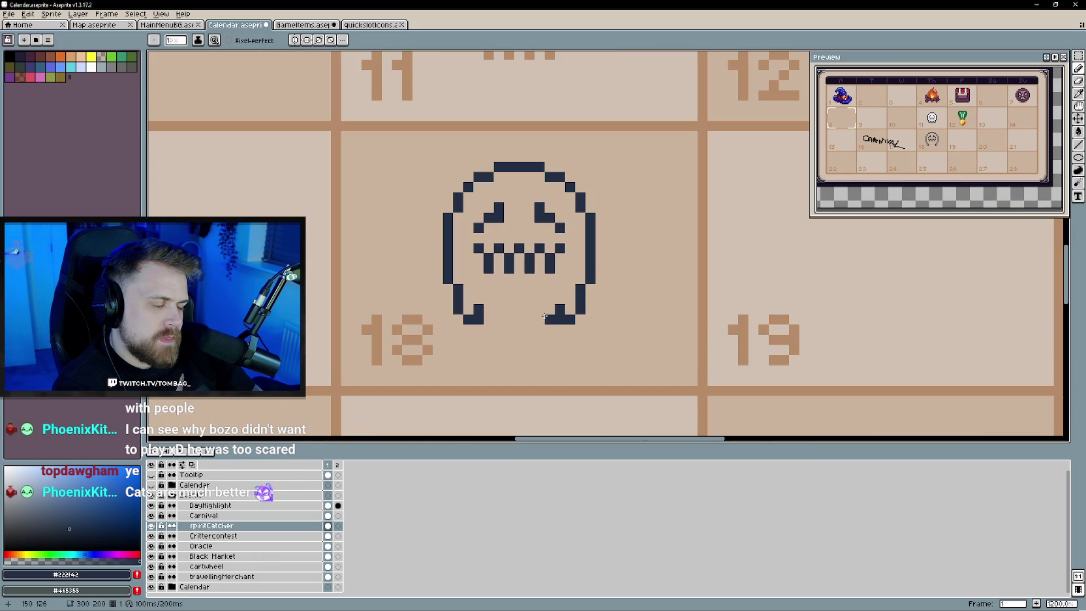
left_click(539, 318)
left_click(530, 310)
left_click(518, 320)
left_click(488, 310)
left_click(509, 309)
left_click(548, 310)
scroll(548, 307, "down", 4)
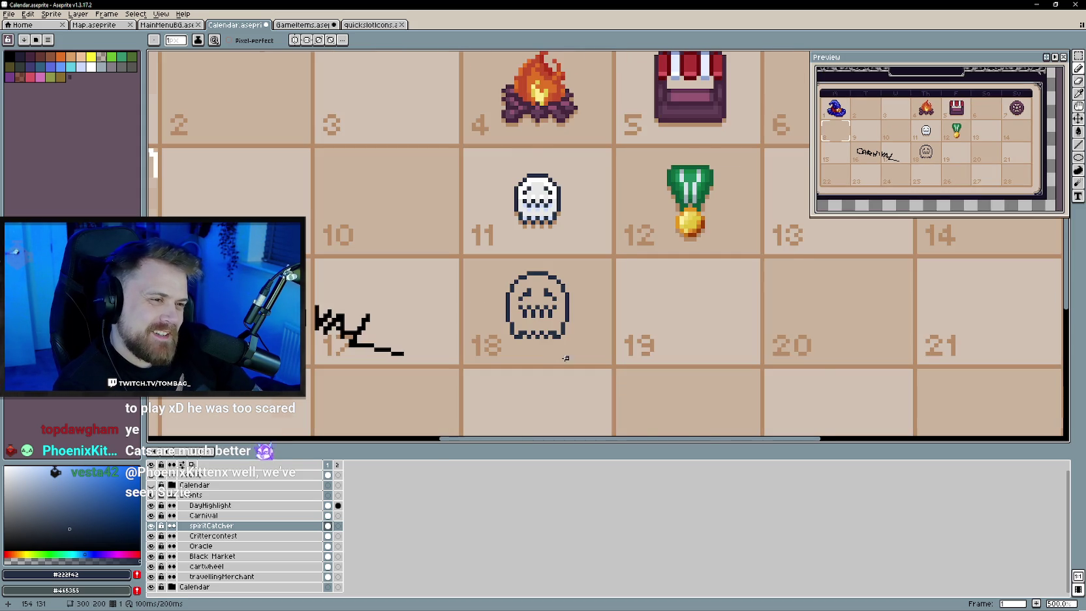
scroll(560, 317, "up", 4)
left_click(460, 295)
Zoom and pan the view to inspect the new hem and nearby calendar days
scroll(470, 313, "down", 3)
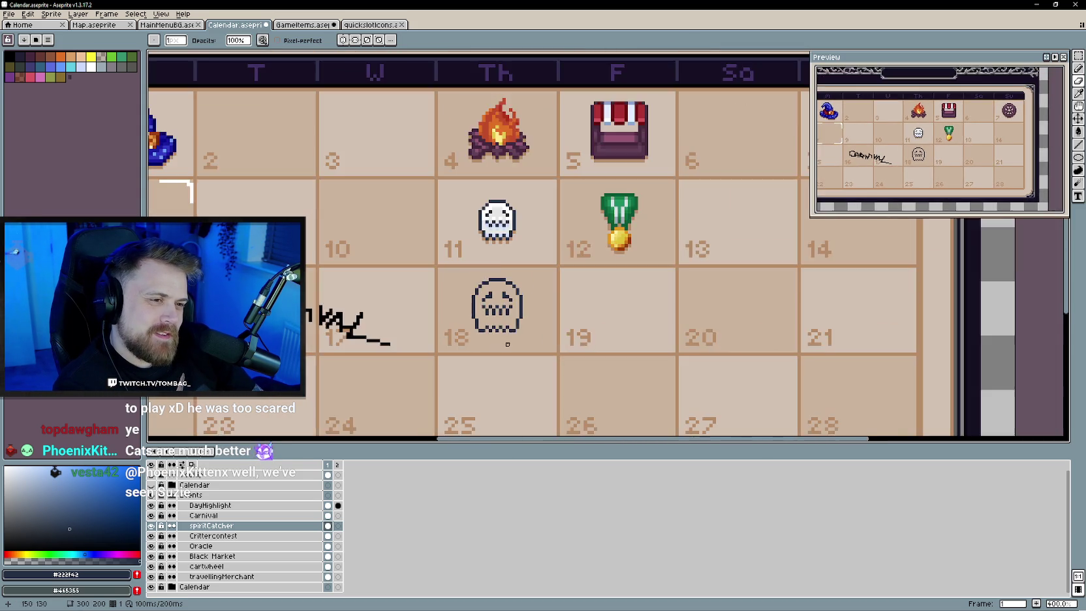
scroll(490, 326, "up", 1)
scroll(487, 323, "up", 3)
scroll(482, 322, "up", 2)
scroll(496, 315, "down", 4)
scroll(506, 346, "down", 4)
scroll(500, 332, "up", 1)
scroll(486, 317, "up", 1)
scroll(476, 307, "up", 1)
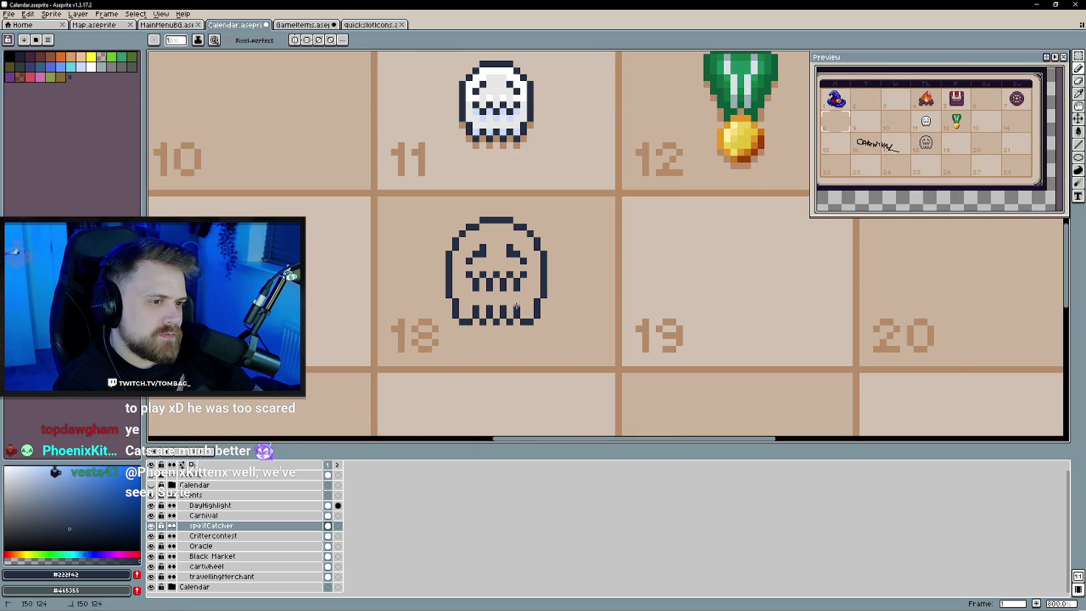
scroll(537, 349, "down", 1)
left_click_drag(549, 350, 568, 364)
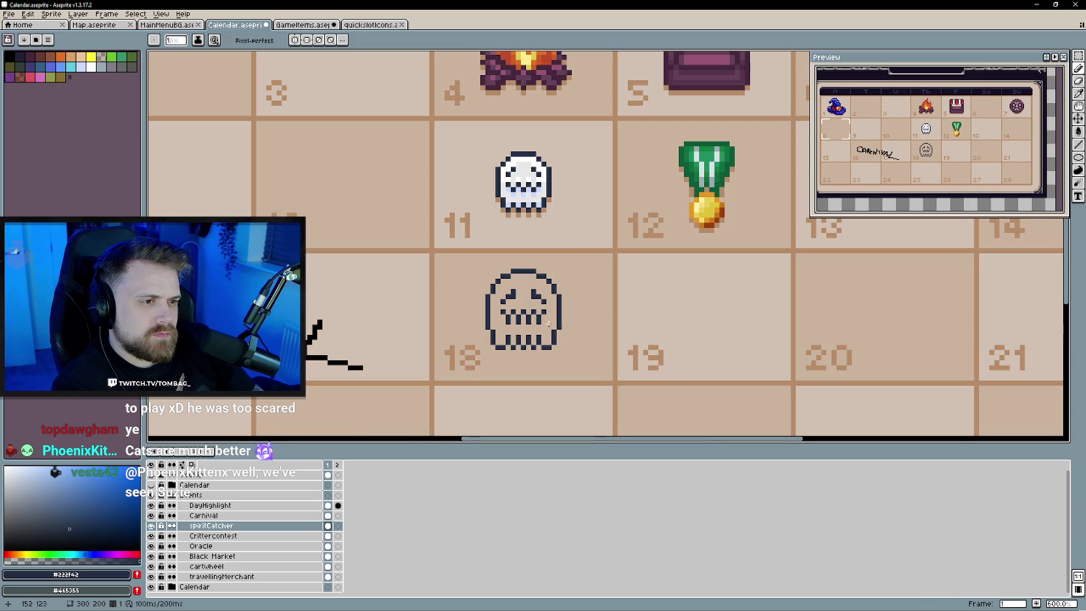
scroll(569, 362, "up", 1)
Bucket-fill the day-18 ghost white and paint its eye row in light blue #cbdbfc
left_click(524, 240, "alt")
key("g")
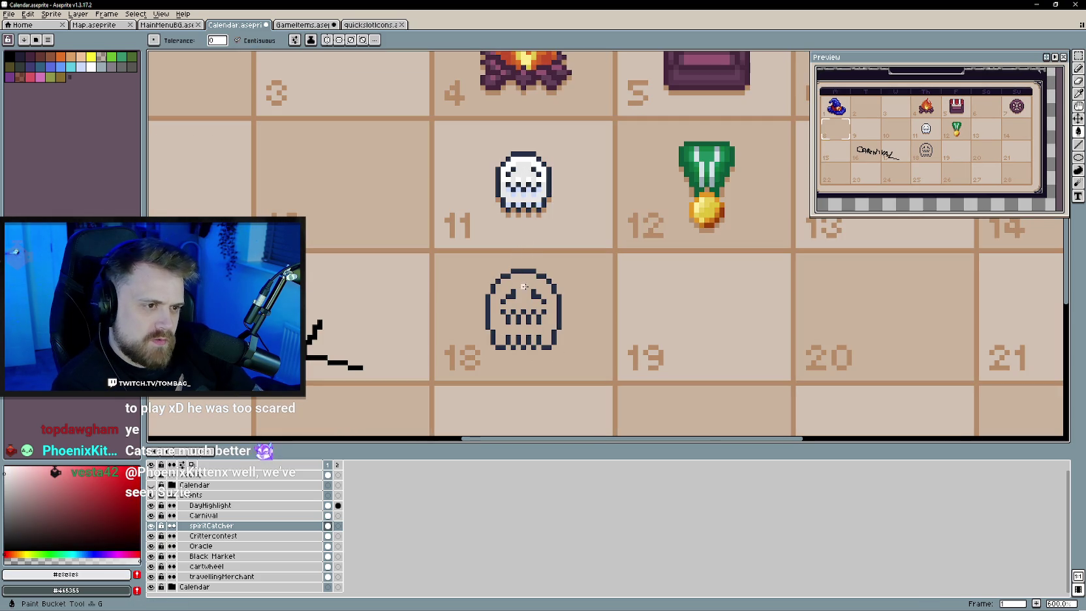
left_click(523, 287)
left_click(531, 187, "alt")
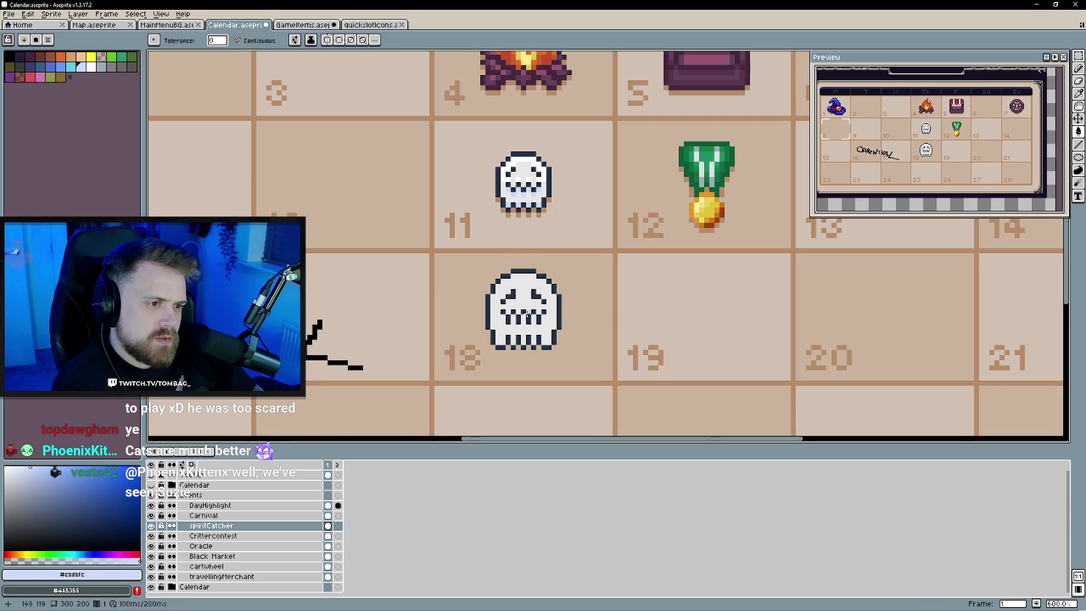
left_click_drag(541, 320, 503, 320)
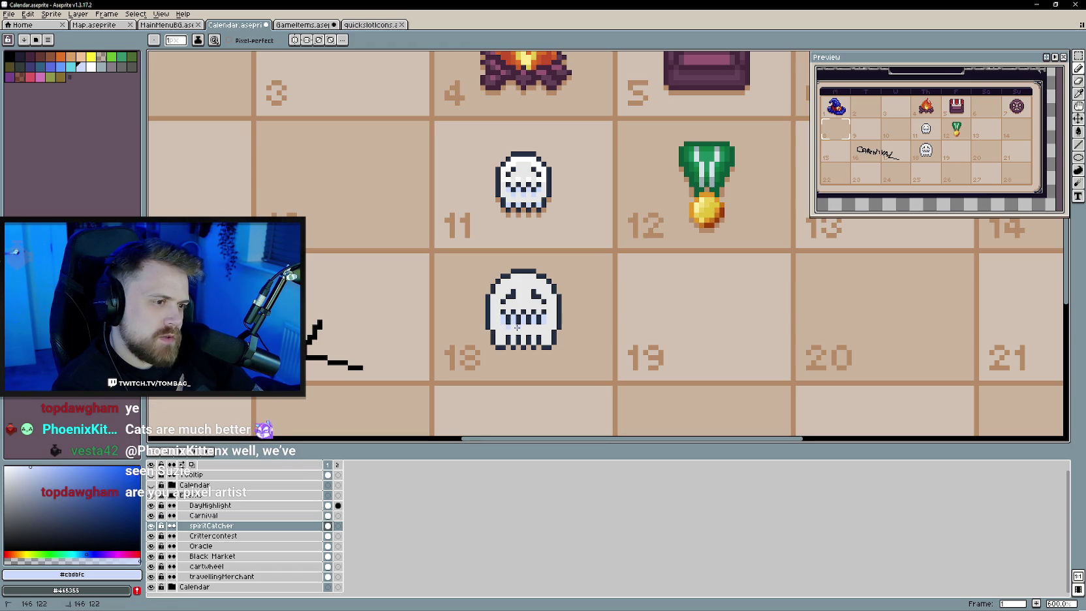
scroll(518, 327, "up", 1)
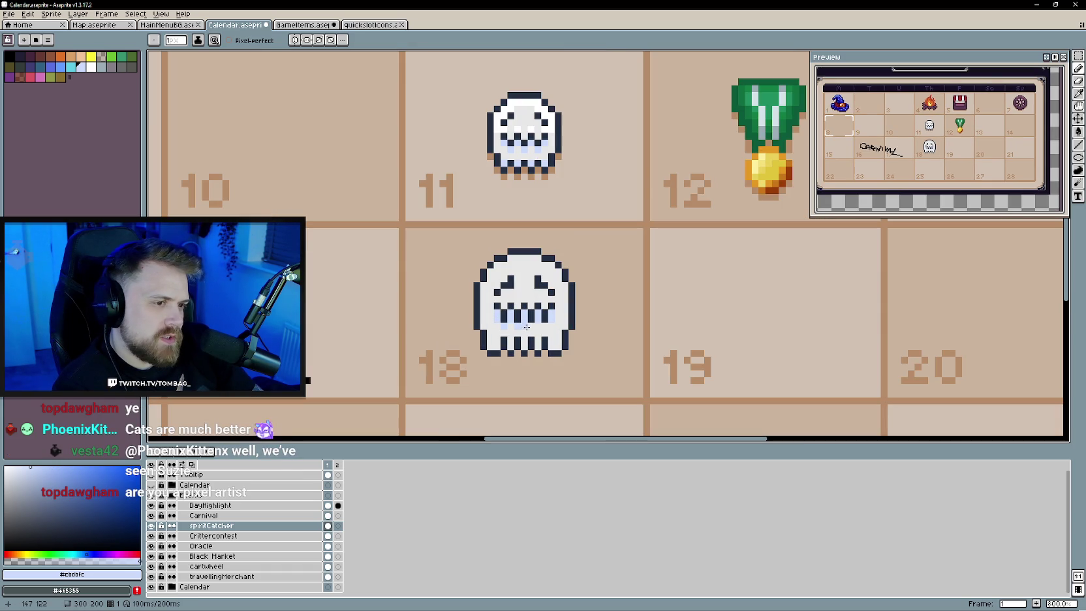
Add pale-blue pixels at the ghost's lower edge and repaint rows under its outline white
scroll(555, 327, "up", 1)
left_click(560, 355)
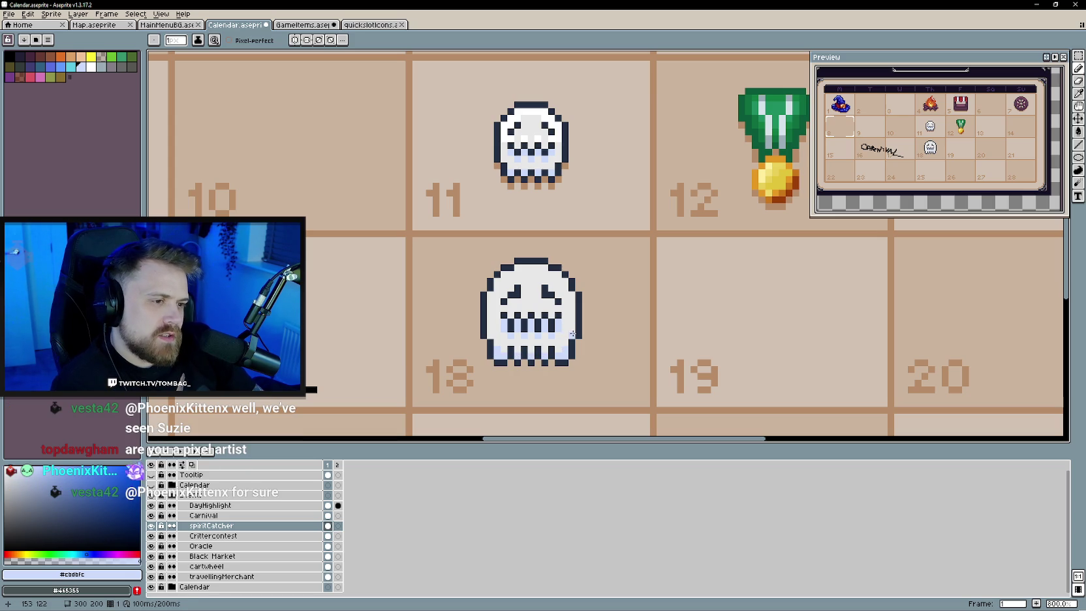
left_click(543, 288, "alt")
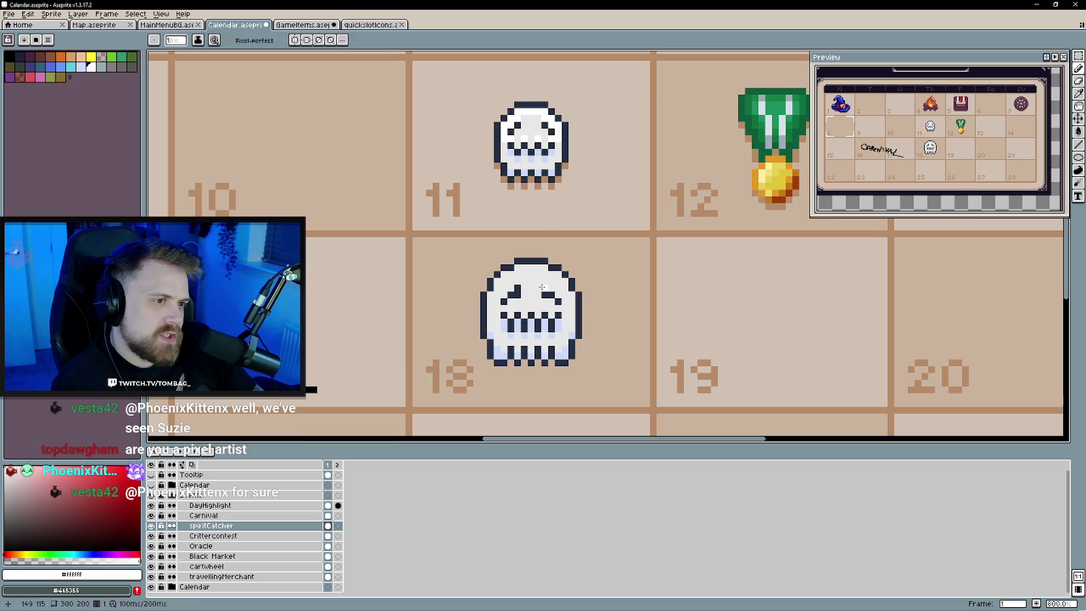
left_click_drag(542, 268, 516, 268)
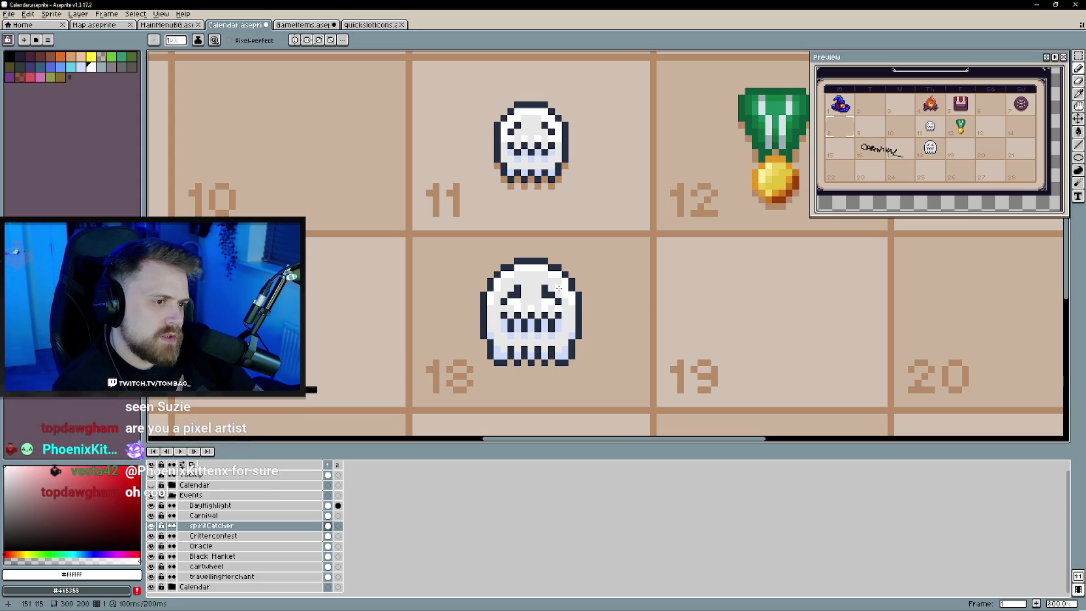
left_click(549, 281)
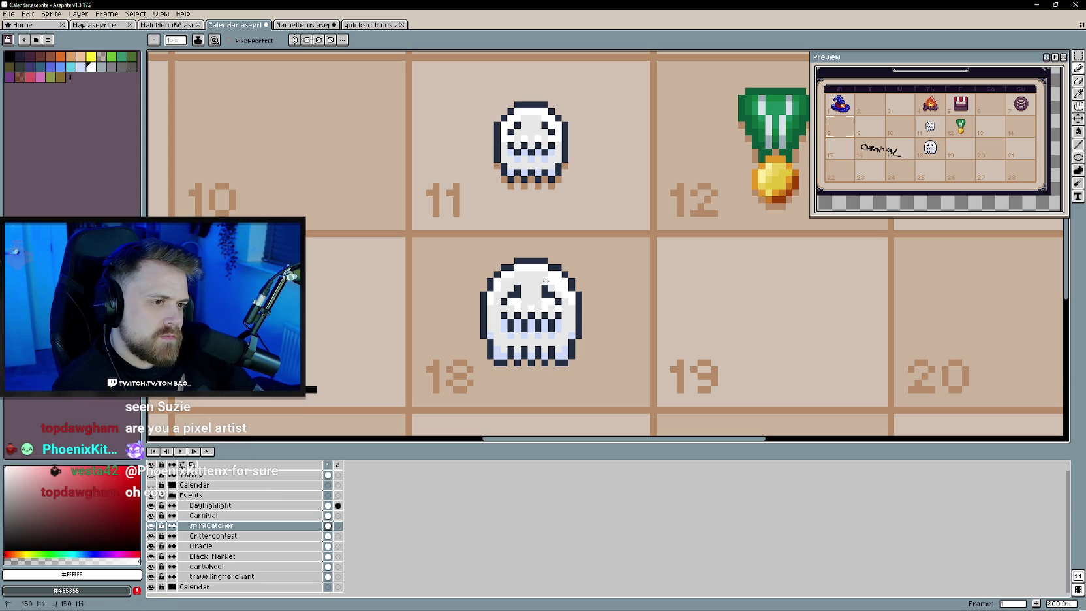
left_click_drag(547, 274, 504, 288)
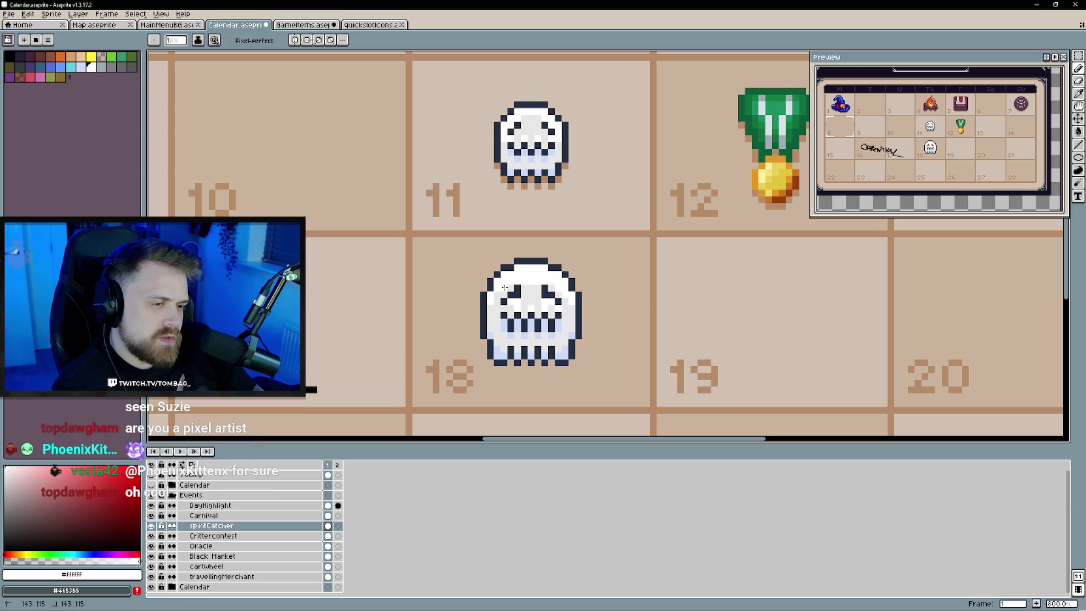
scroll(505, 287, "down", 2)
scroll(547, 358, "down", 2)
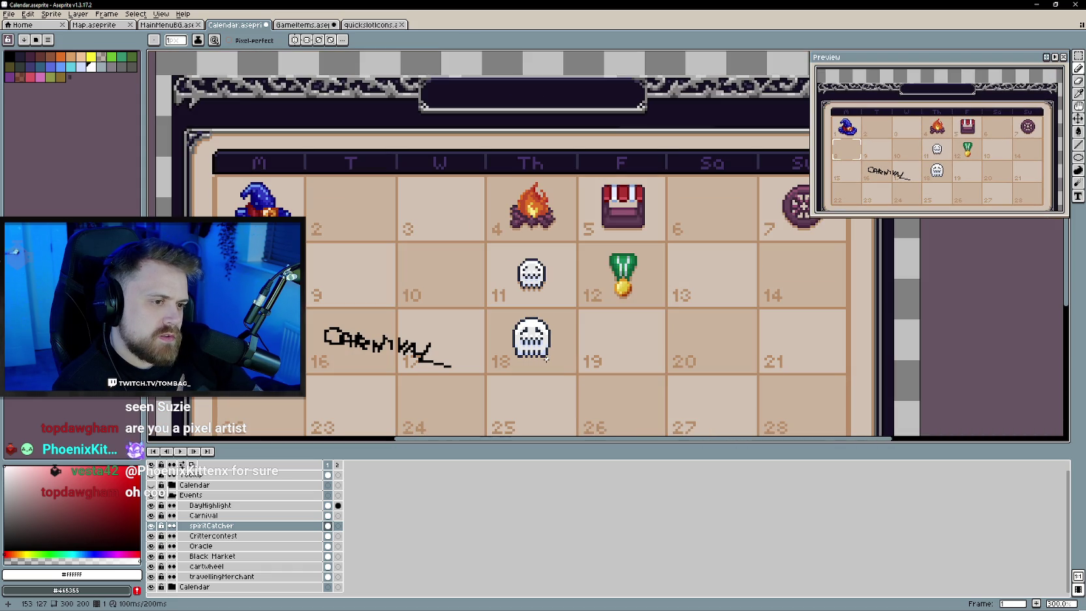
scroll(554, 366, "up", 2)
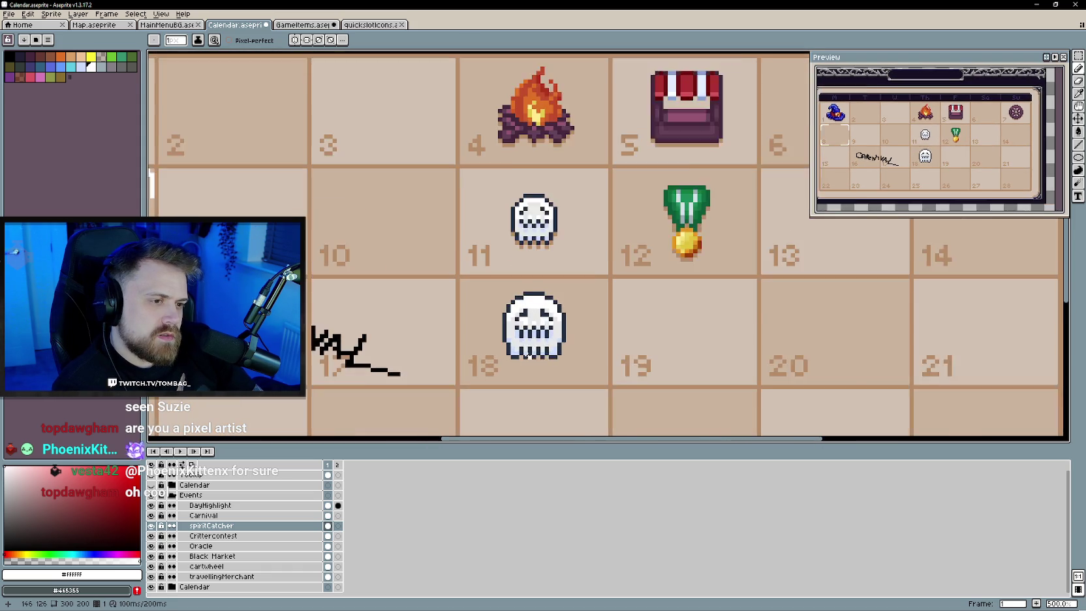
scroll(554, 367, "up", 1)
Marquee-select and delete the small ghost in cell 11, then sample the tan background
left_click(1079, 58)
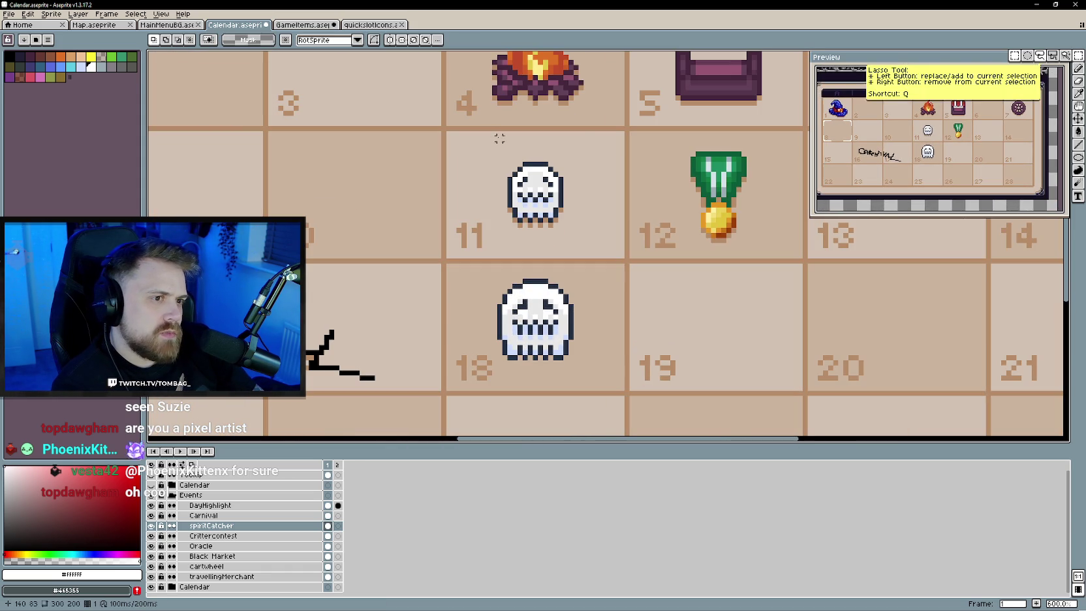
left_click_drag(486, 135, 585, 245)
key("Delete")
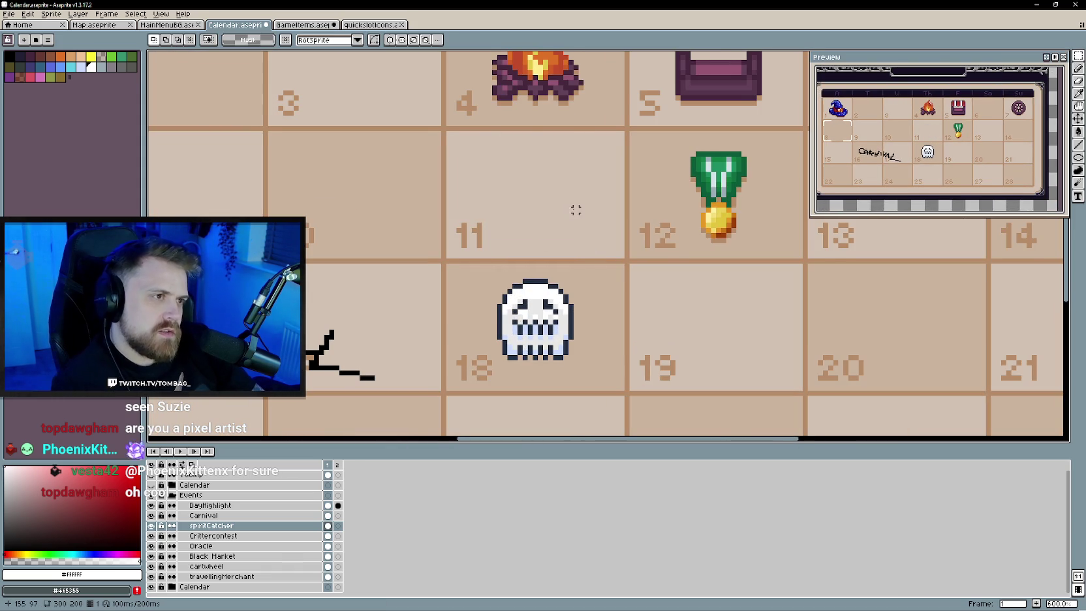
key("i")
left_click(691, 113)
key("b")
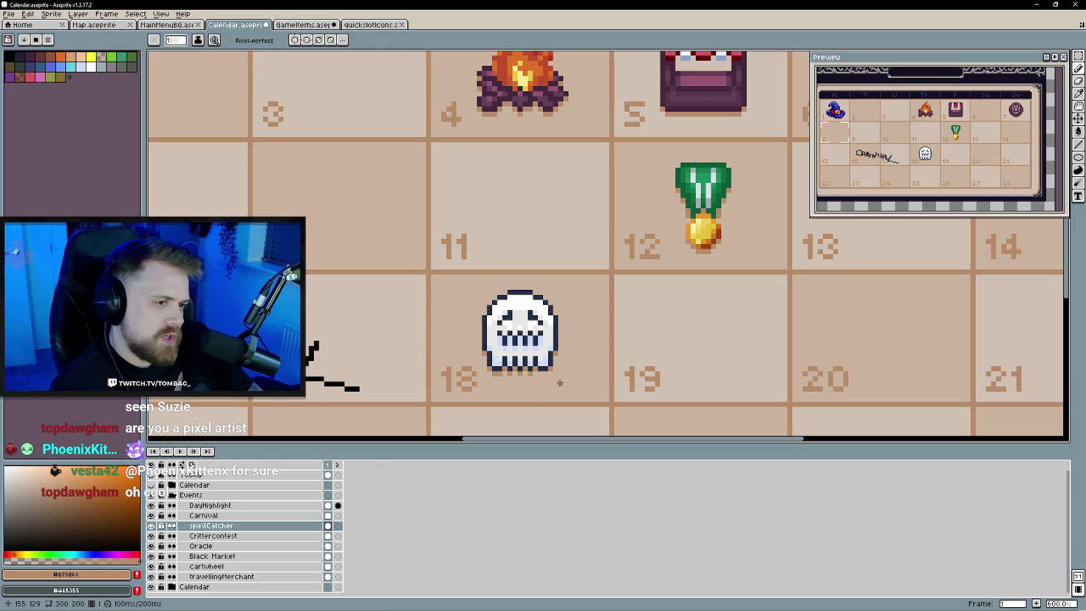
scroll(544, 374, "down", 1)
scroll(573, 384, "down", 2)
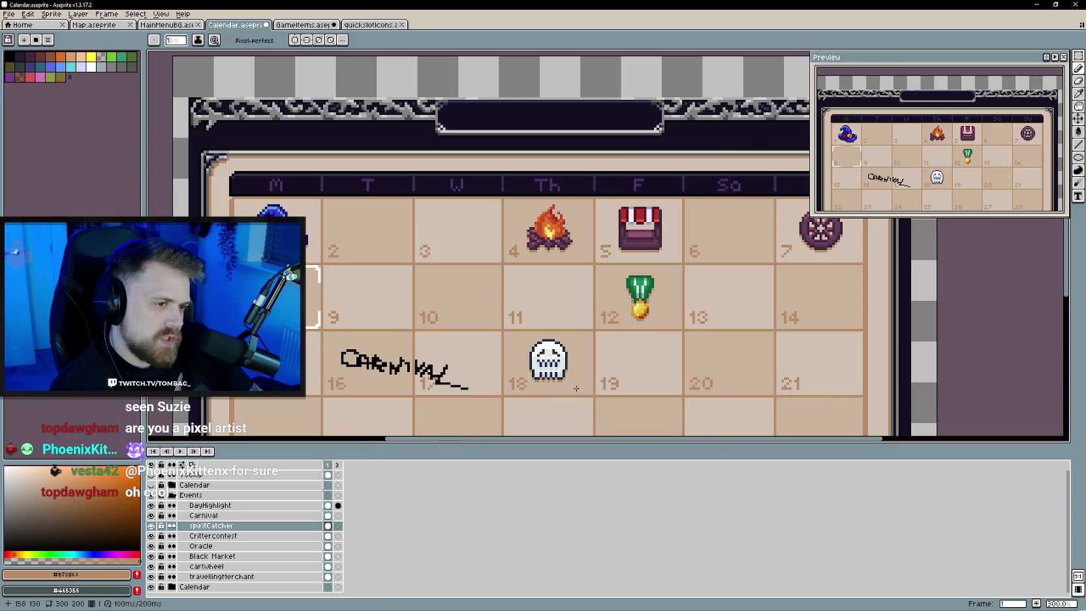
scroll(584, 365, "right", 2)
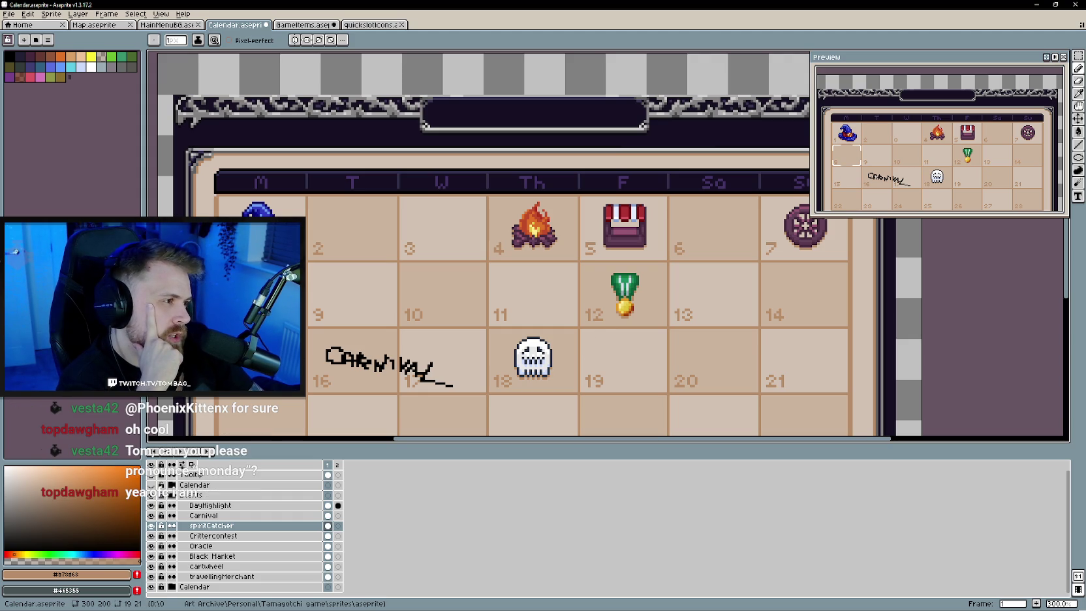
Move the ghost from cell 18 up into cell 11
key("v")
left_click_drag(545, 363, 547, 298)
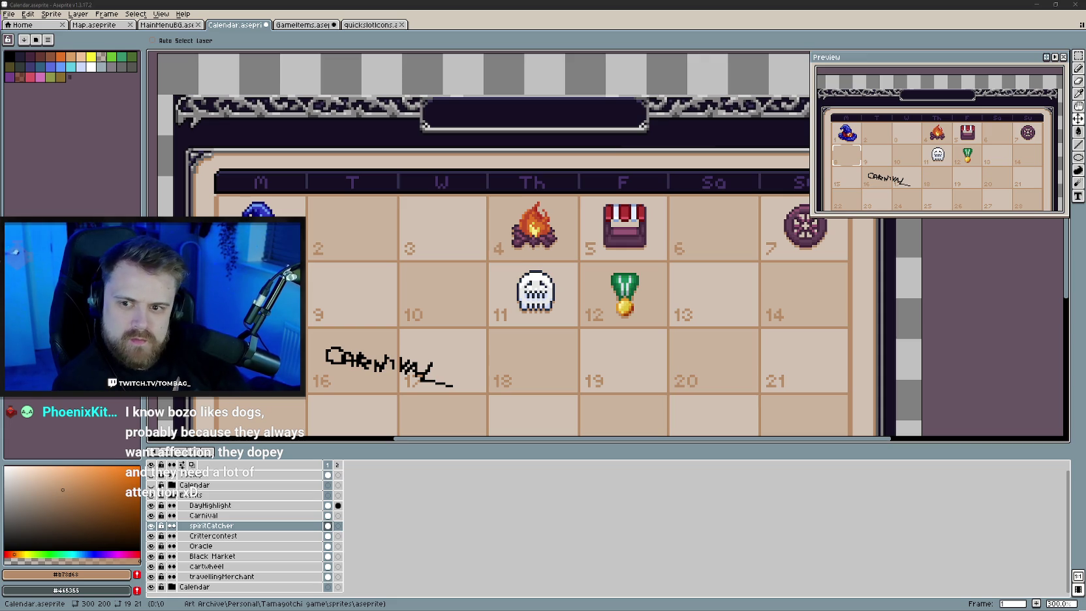
scroll(554, 380, "up", 1)
scroll(551, 319, "down", 2)
scroll(552, 318, "up", 1)
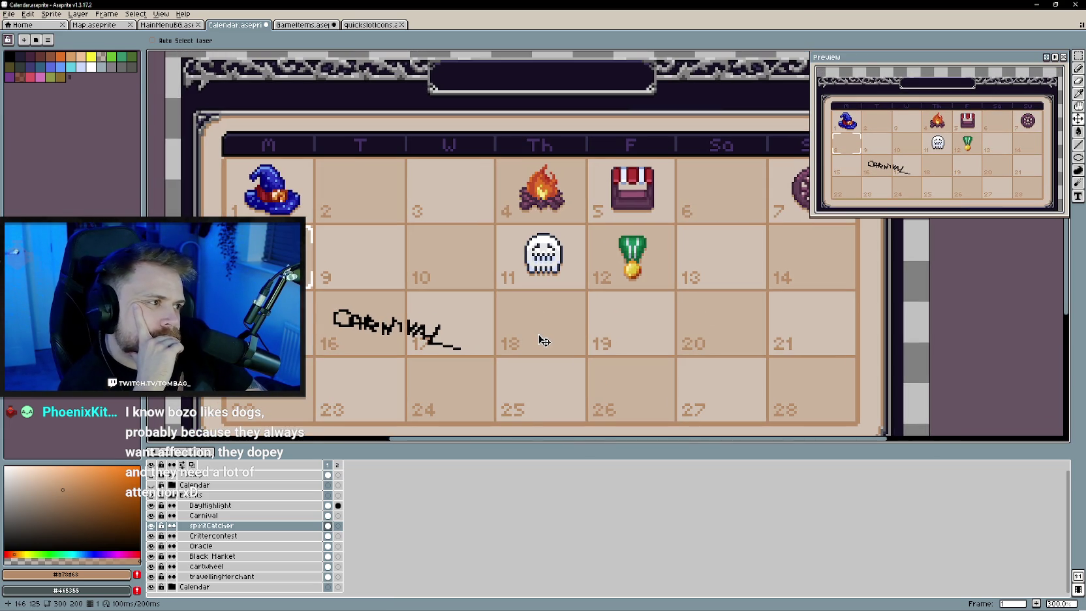
left_click_drag(548, 332, 537, 330)
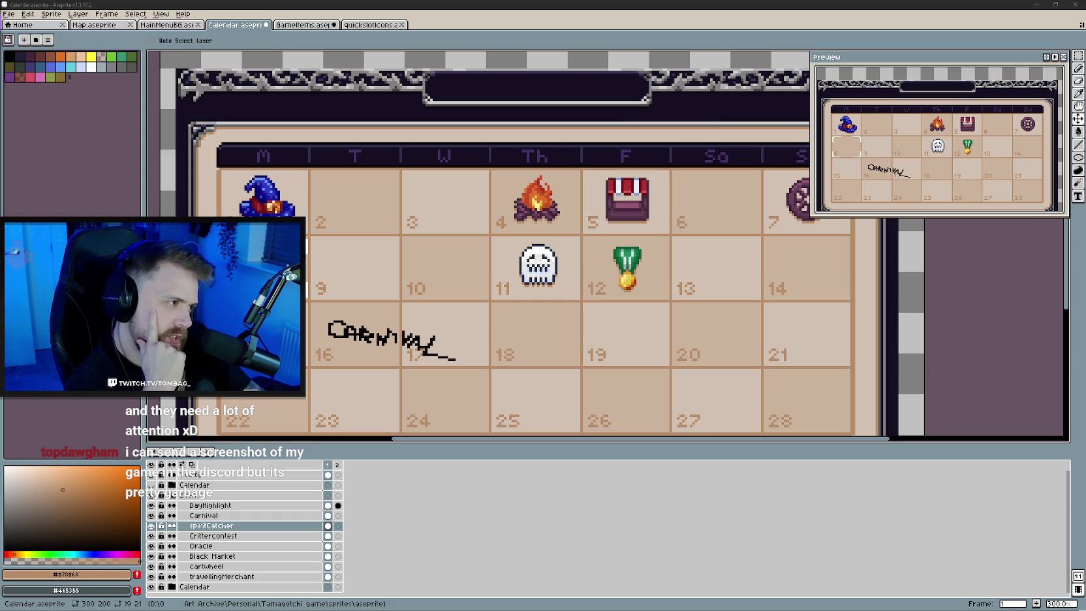
Save Calendar.aseprite
scroll(529, 340, "up", 1)
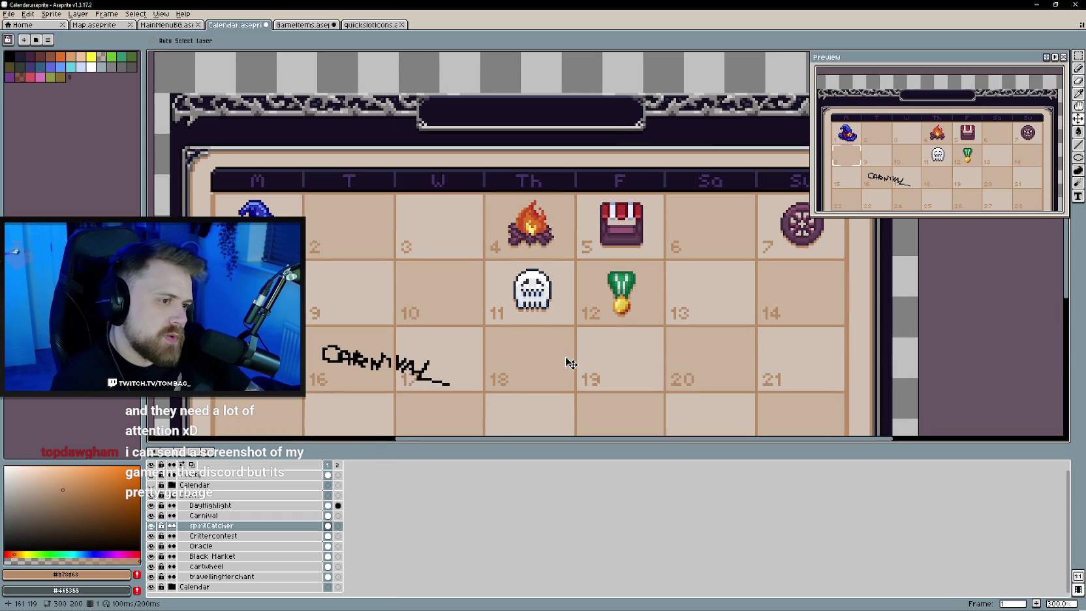
scroll(538, 358, "up", 1)
scroll(537, 363, "down", 1)
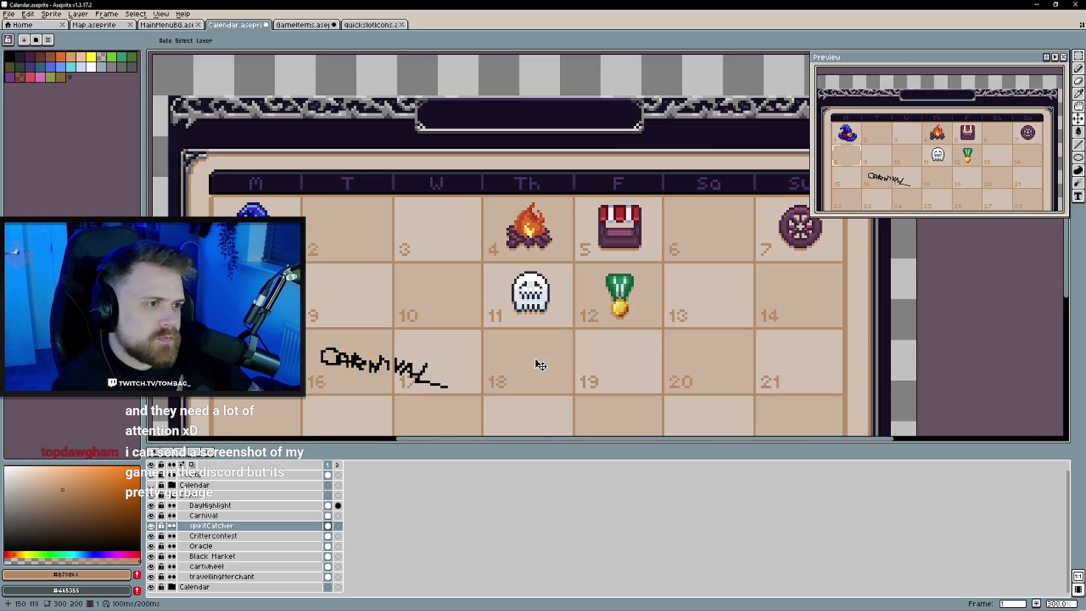
scroll(534, 329, "down", 1)
key("ctrl+s")
scroll(535, 333, "left", 2)
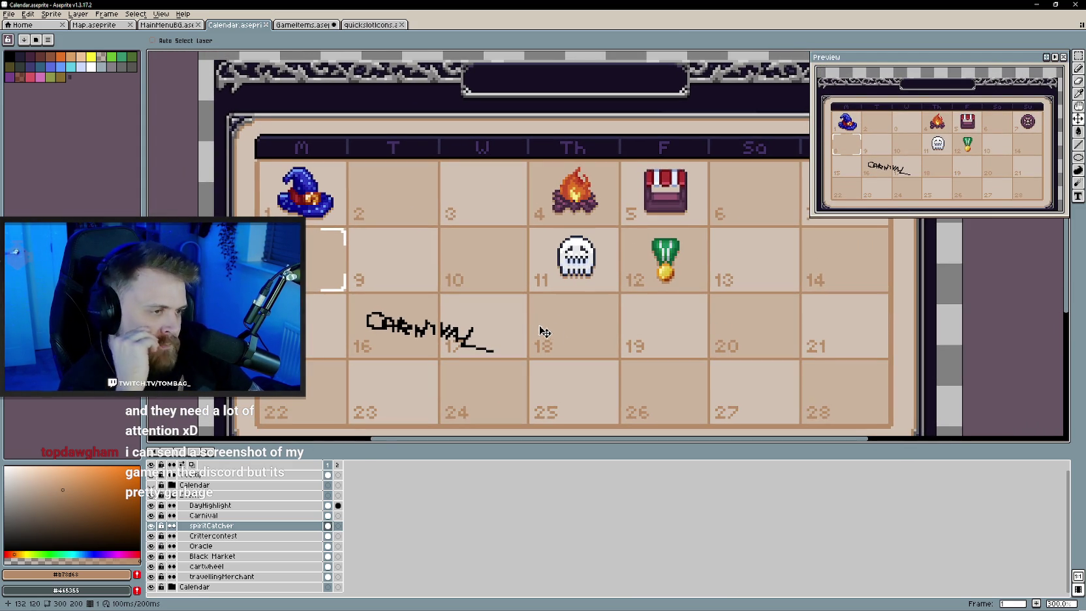
scroll(522, 332, "right", 1)
scroll(510, 331, "down", 1)
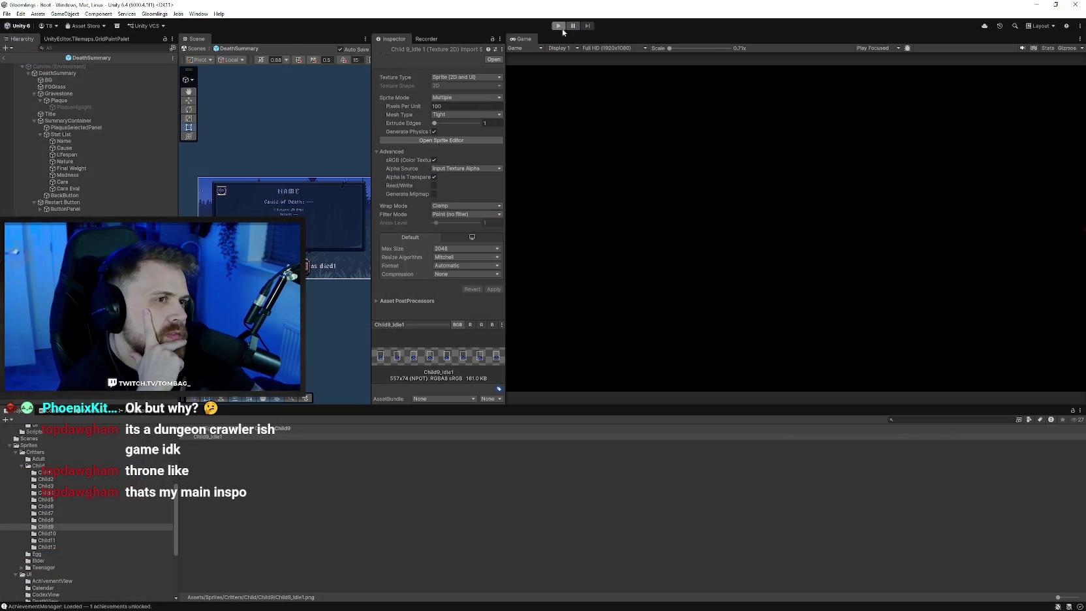
Enter Play mode and continue past the title screen into the critter's room
left_click(558, 25)
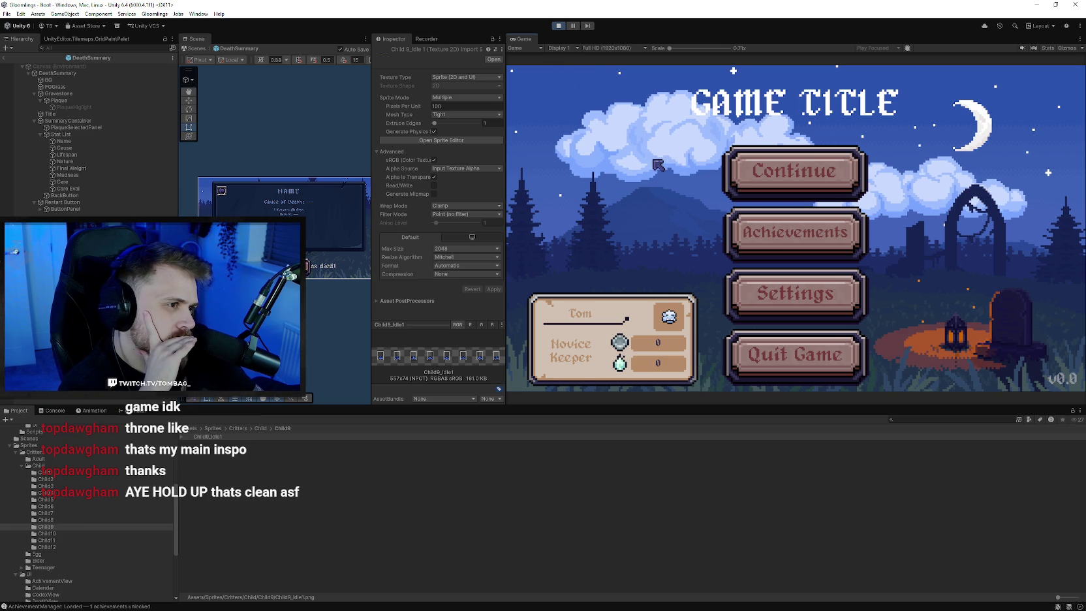
left_click(745, 174)
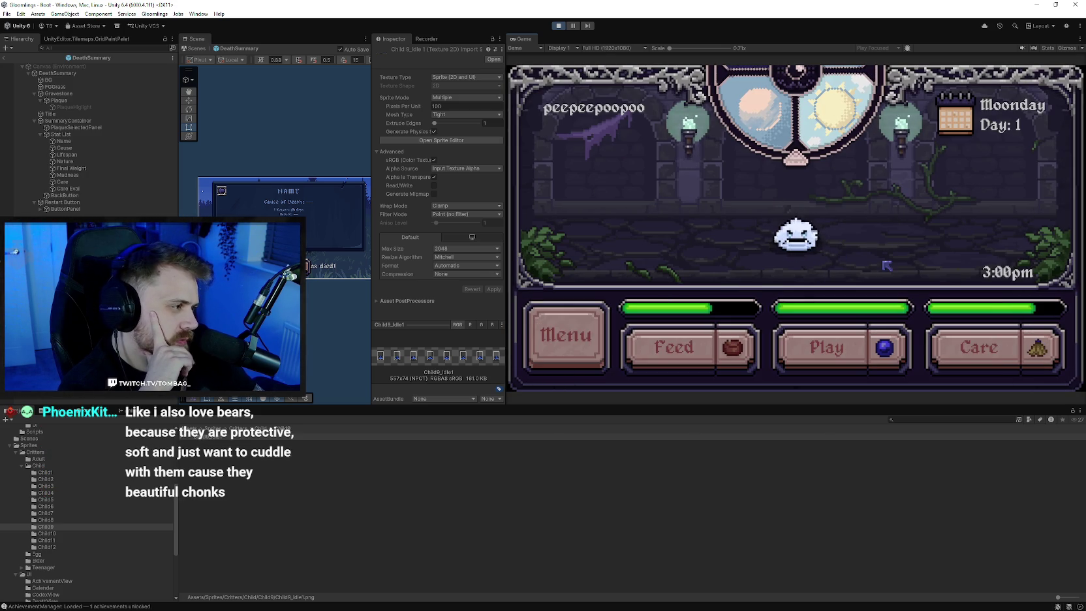
Feed and care for the critter, then view and close the Tamer Card
left_click(702, 355)
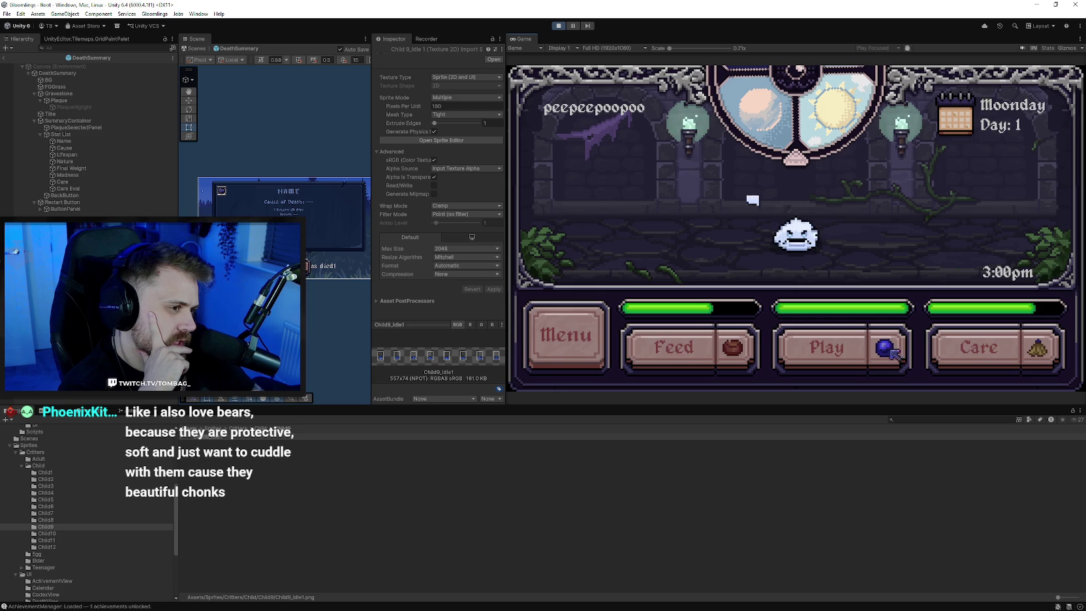
left_click(991, 359)
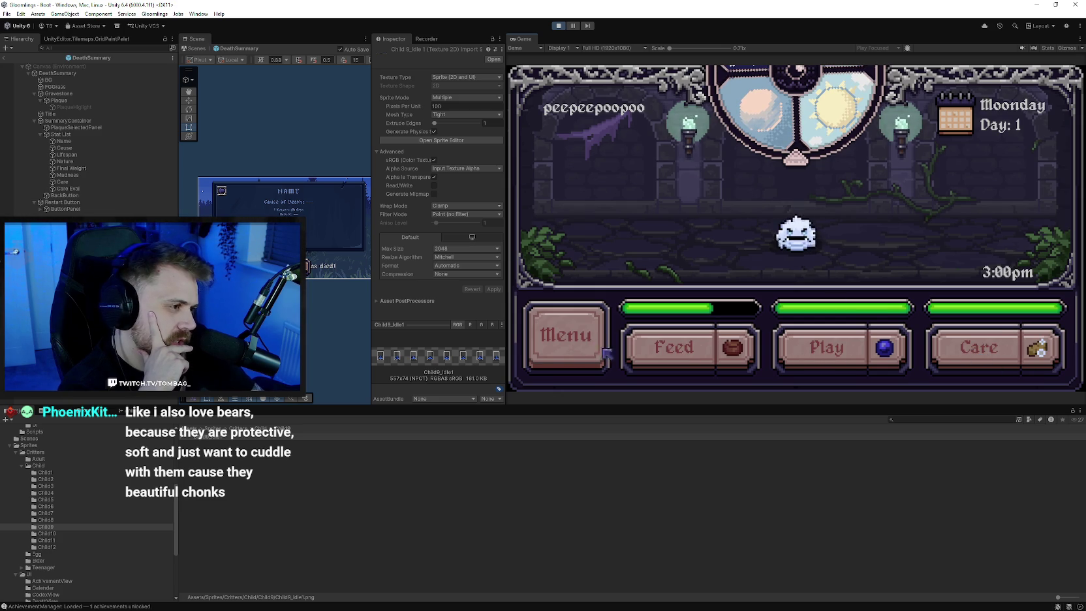
left_click(565, 335)
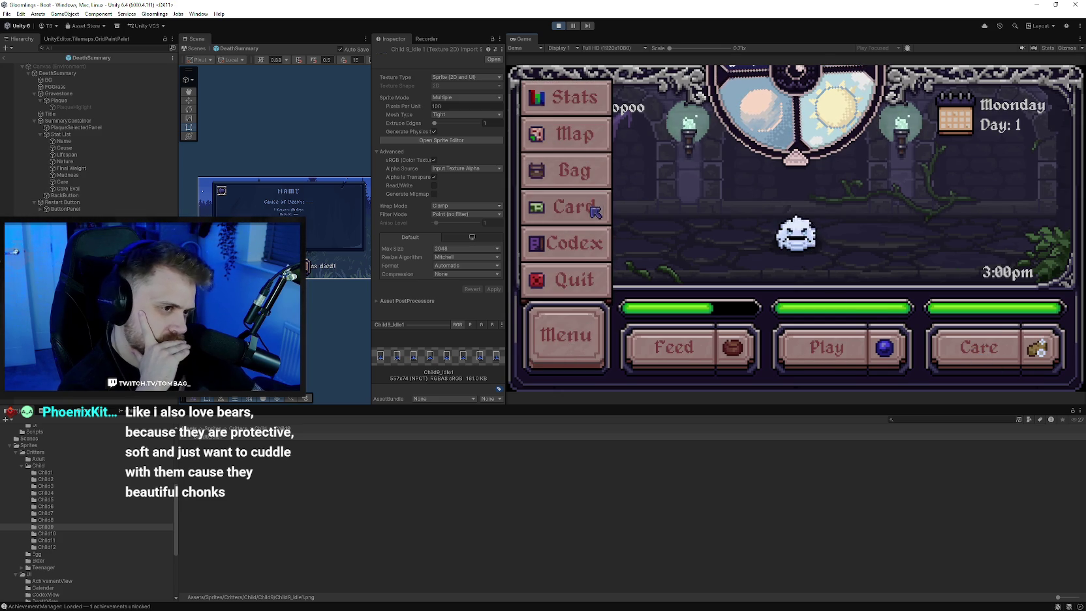
left_click(573, 208)
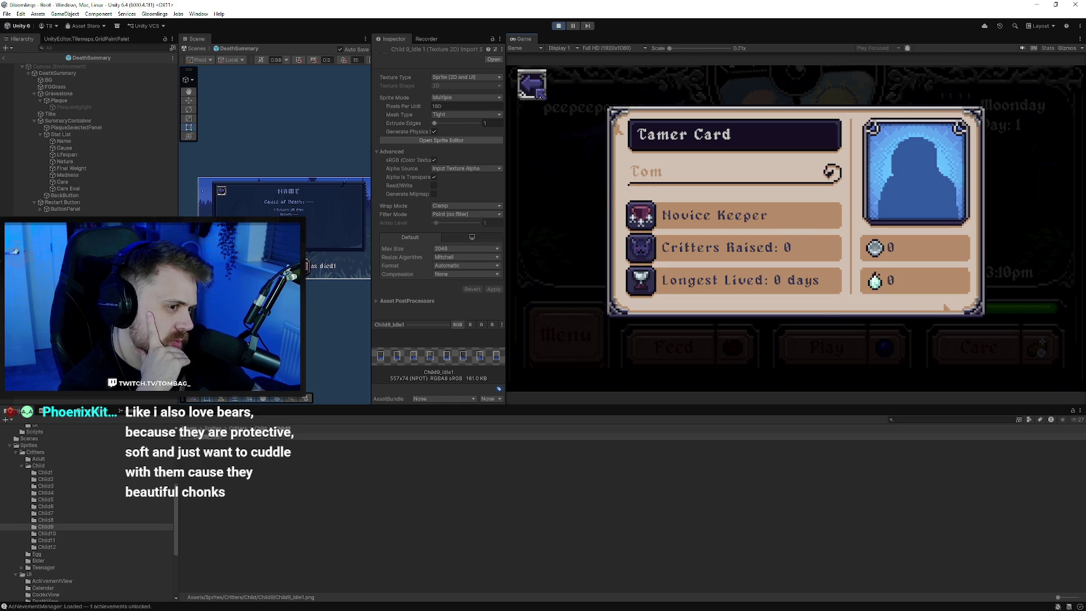
left_click(532, 83)
Check the Frosteh entry in the Codex, then open Critter Stats
left_click(565, 335)
left_click(577, 245)
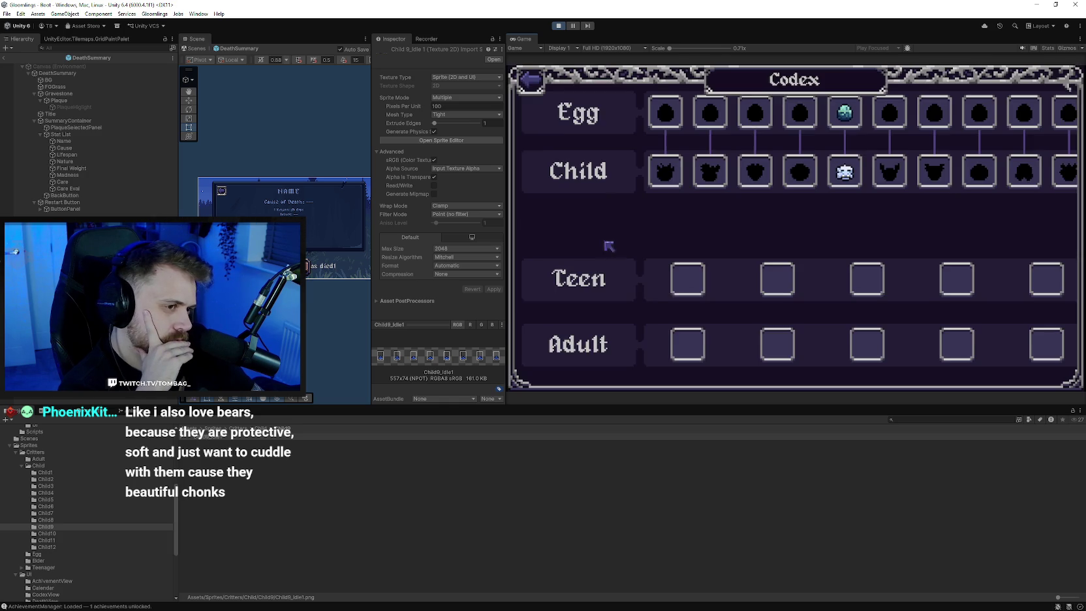
left_click(718, 171)
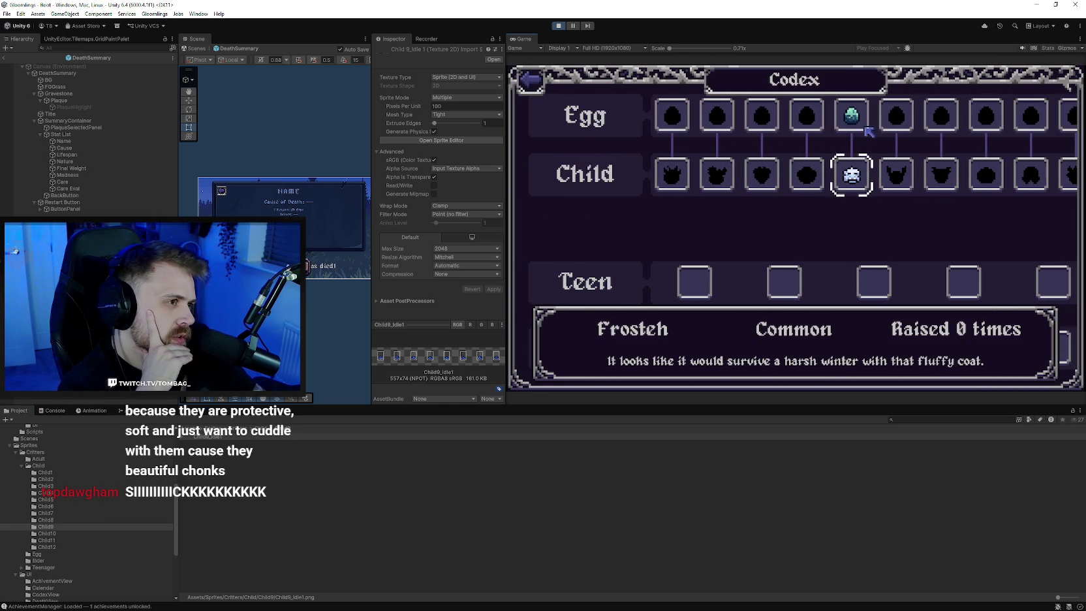
left_click(534, 80)
left_click(565, 335)
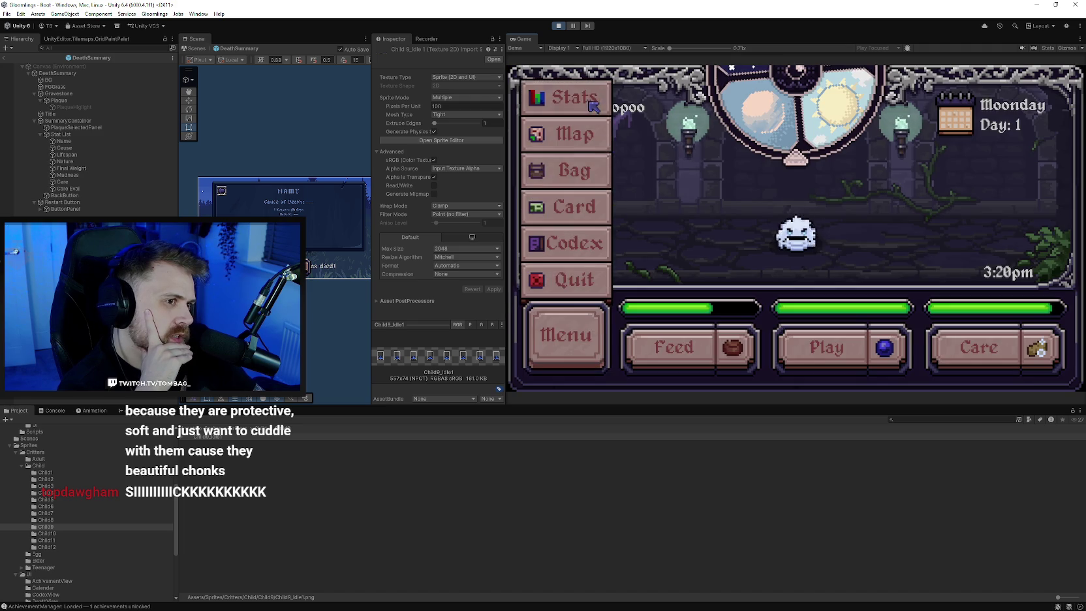
left_click(576, 165)
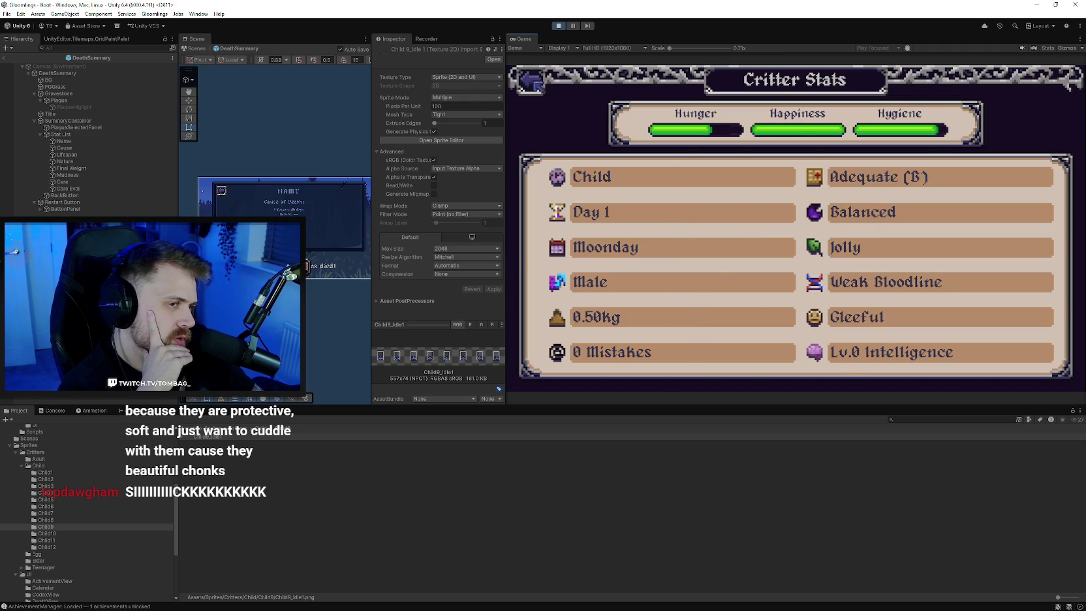
Open the World Map and travel to The General Store
left_click(534, 80)
left_click(570, 332)
left_click(575, 134)
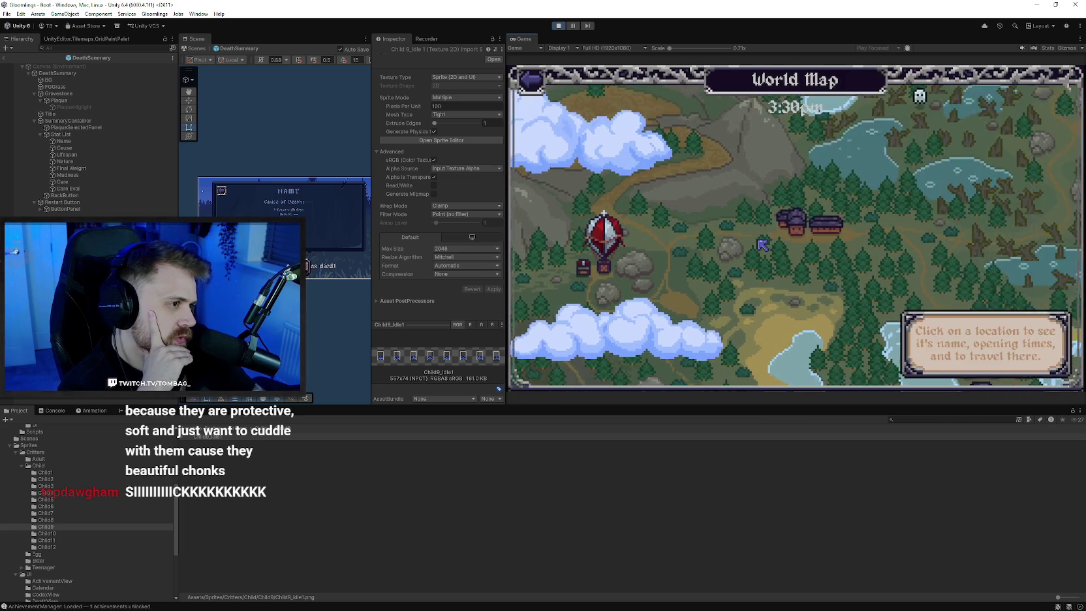
left_click(792, 222)
left_click(732, 243)
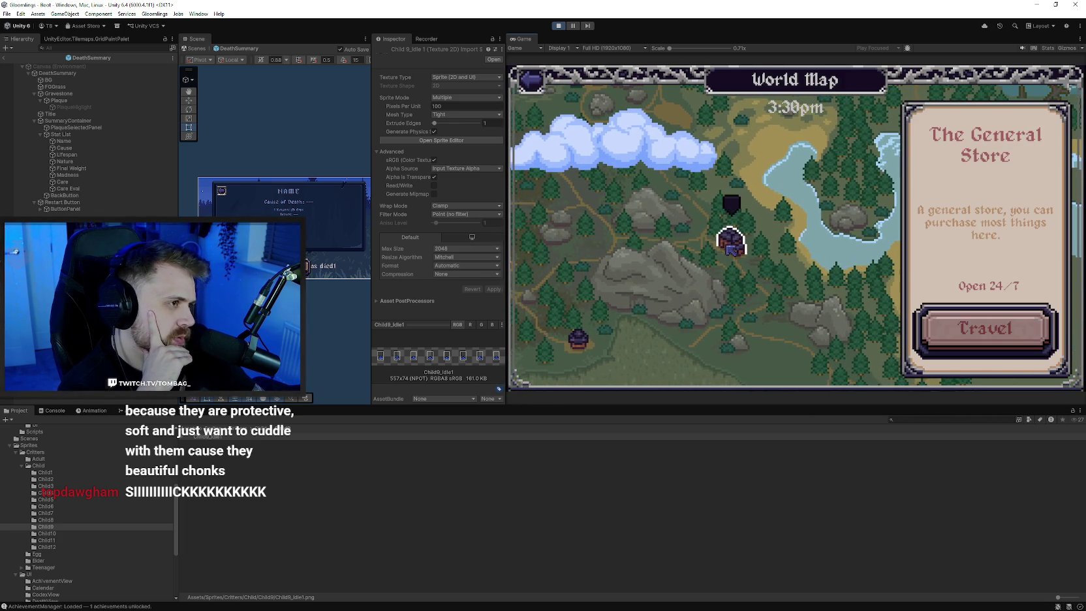
left_click(767, 284)
left_click(732, 243)
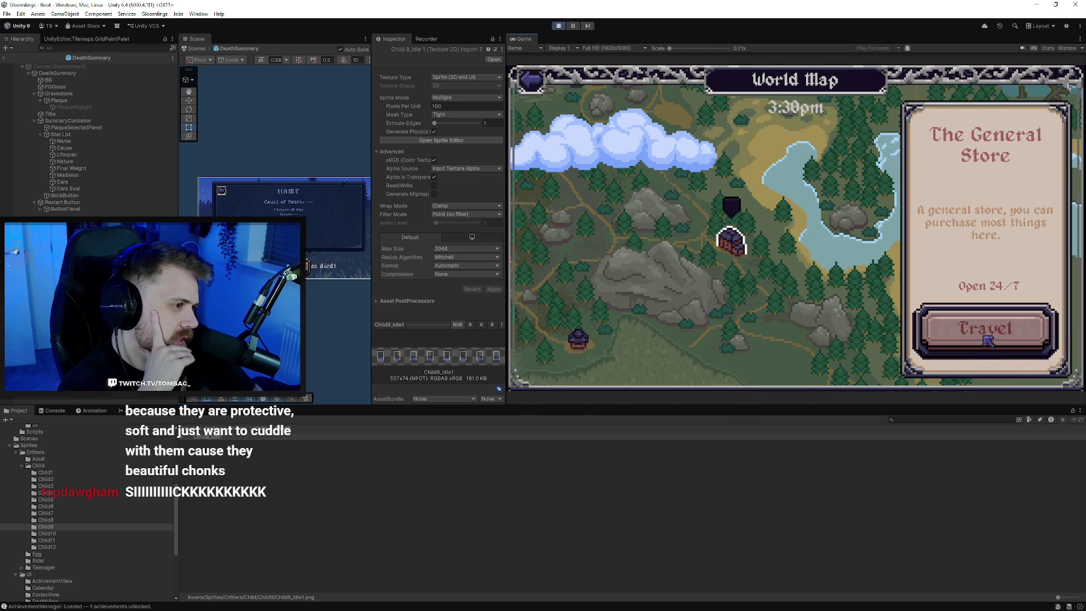
left_click(987, 330)
Browse the shop items, including Cooked Meat, then leave for the World Map
left_click(608, 236)
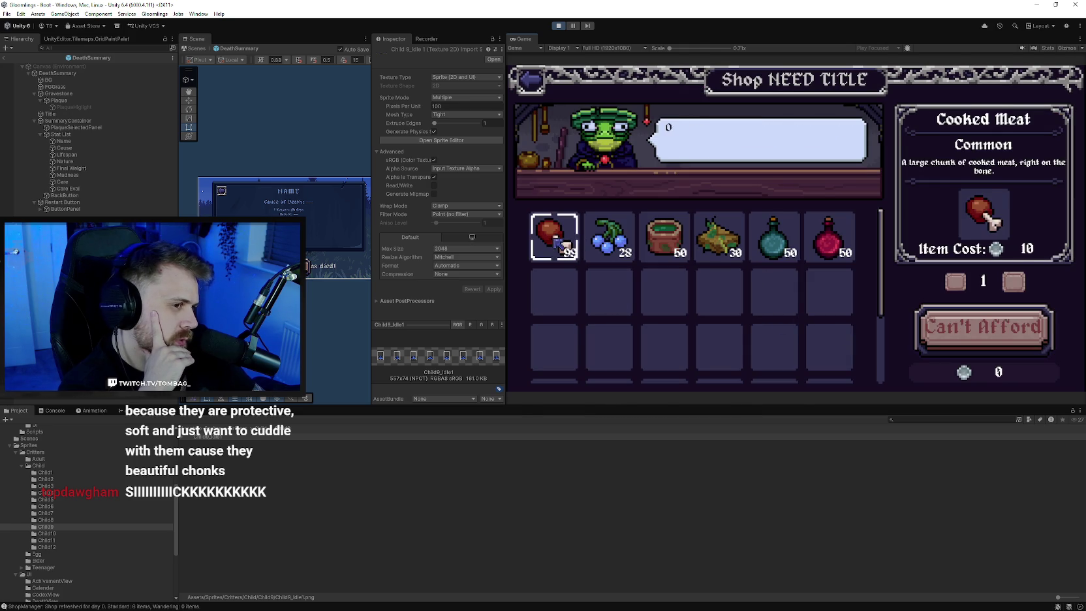
left_click(664, 236)
left_click(774, 237)
left_click(829, 236)
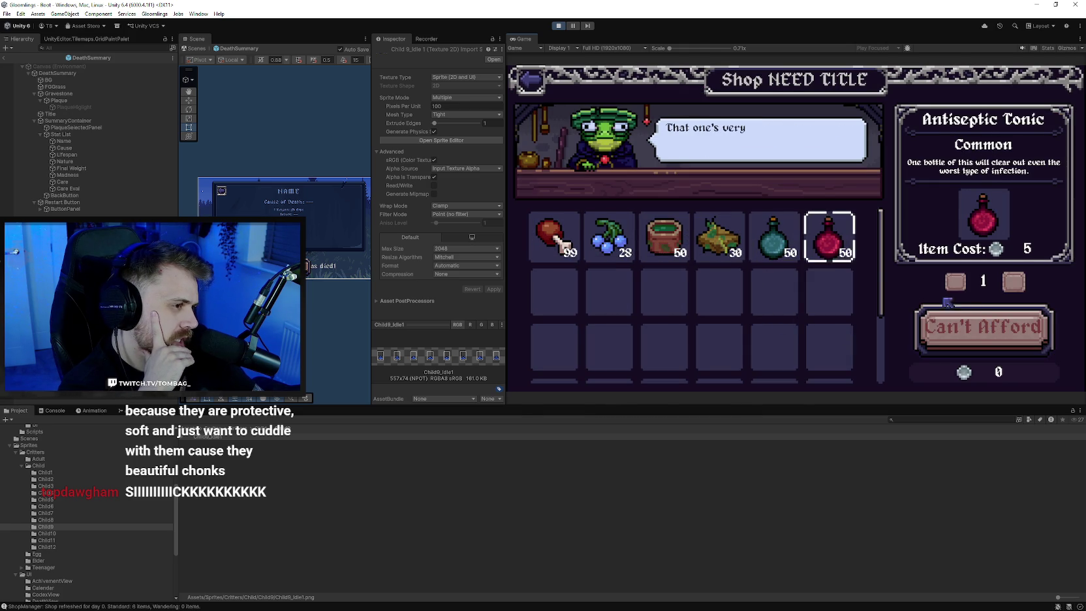
left_click(721, 244)
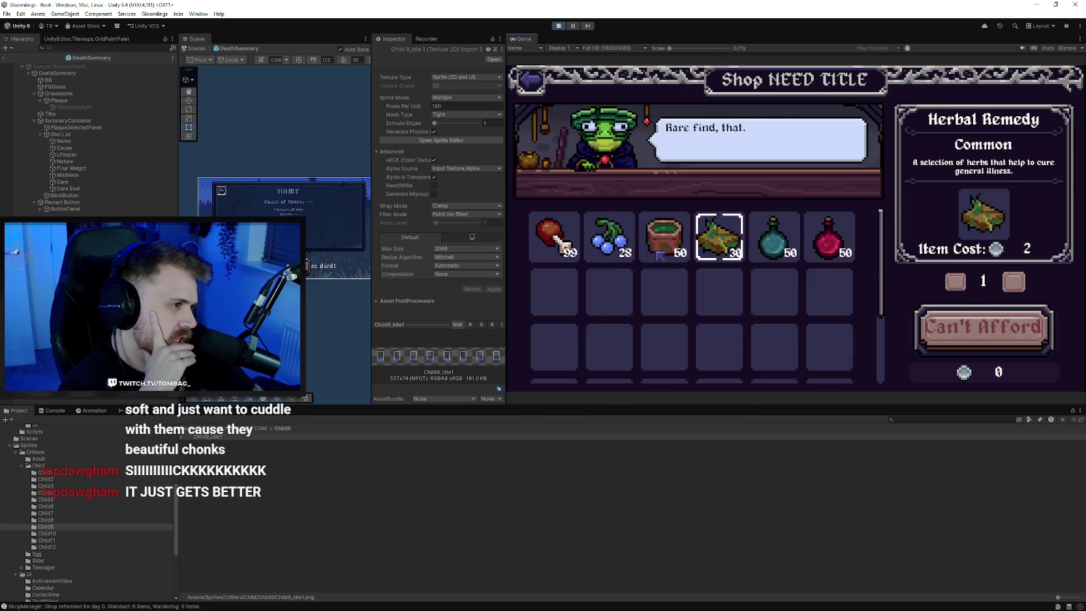
left_click(563, 246)
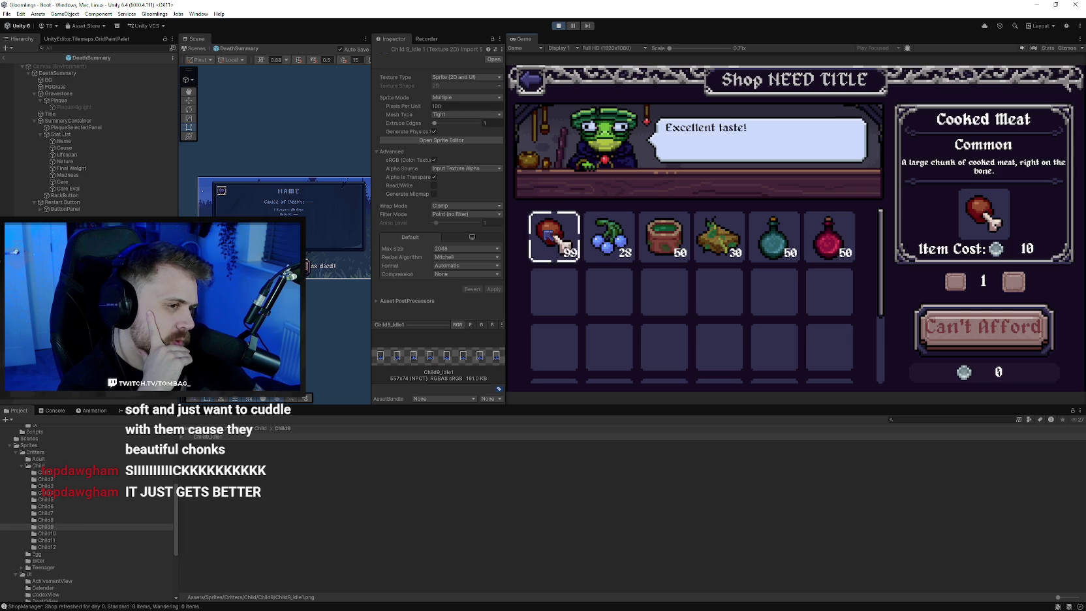
left_click(535, 85)
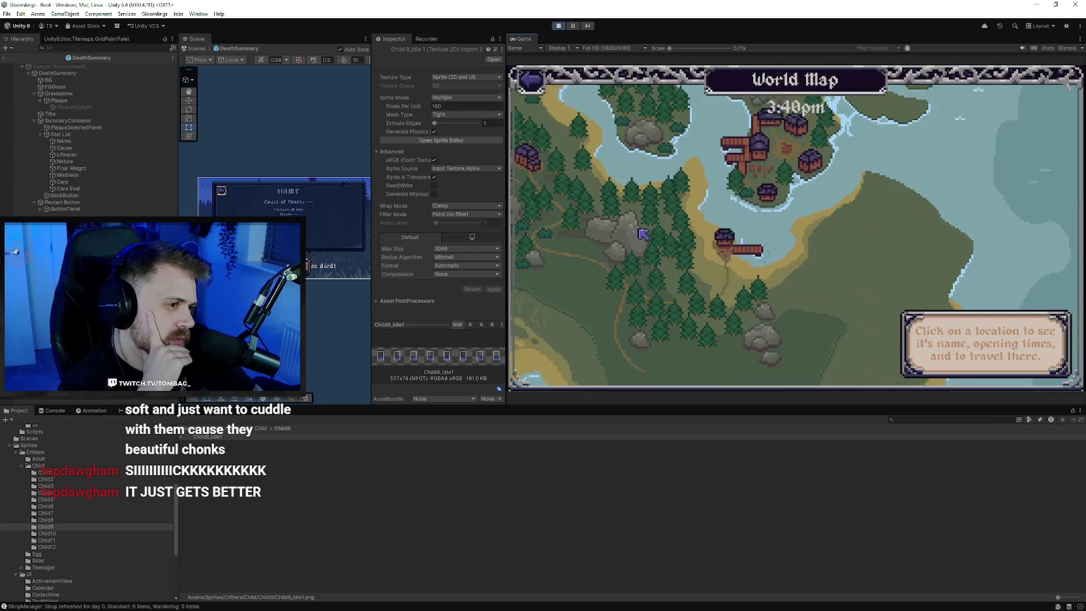
Explore the world map, checking Gumbo's Fishing Shop, The Raven's Roost and Spirit Catching, then return home
left_click(740, 234)
left_click(784, 140)
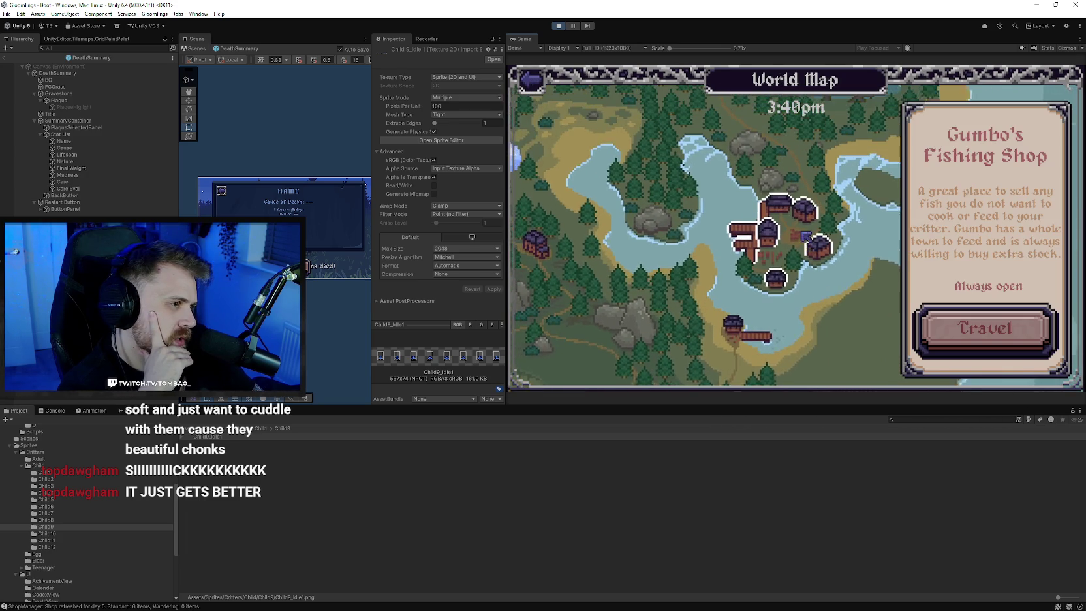
left_click(874, 193)
left_click(723, 235)
left_click(810, 264)
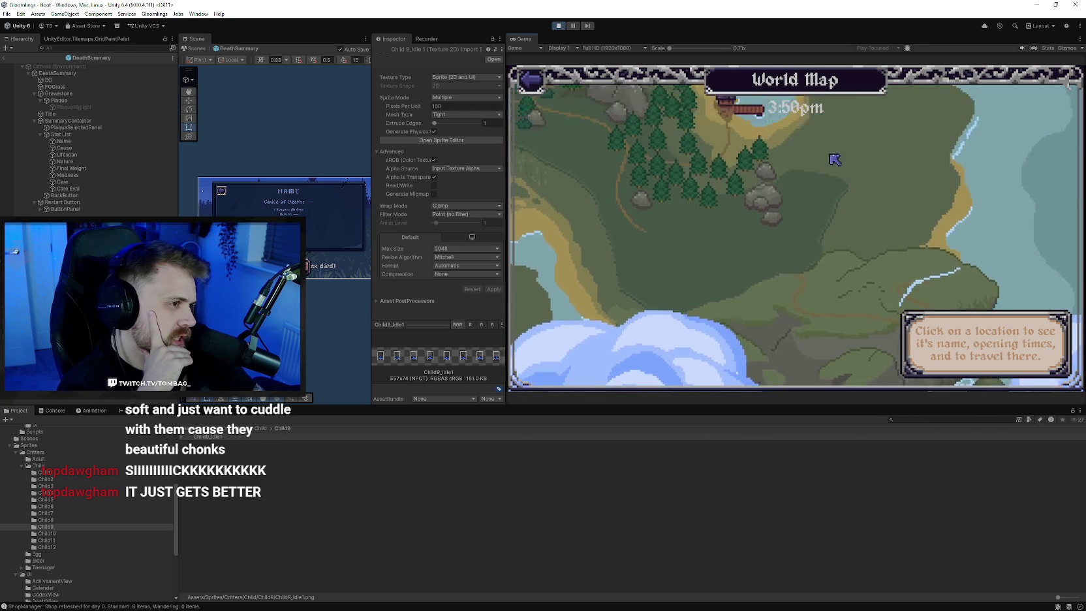
left_click_drag(810, 264, 819, 182)
left_click(723, 195)
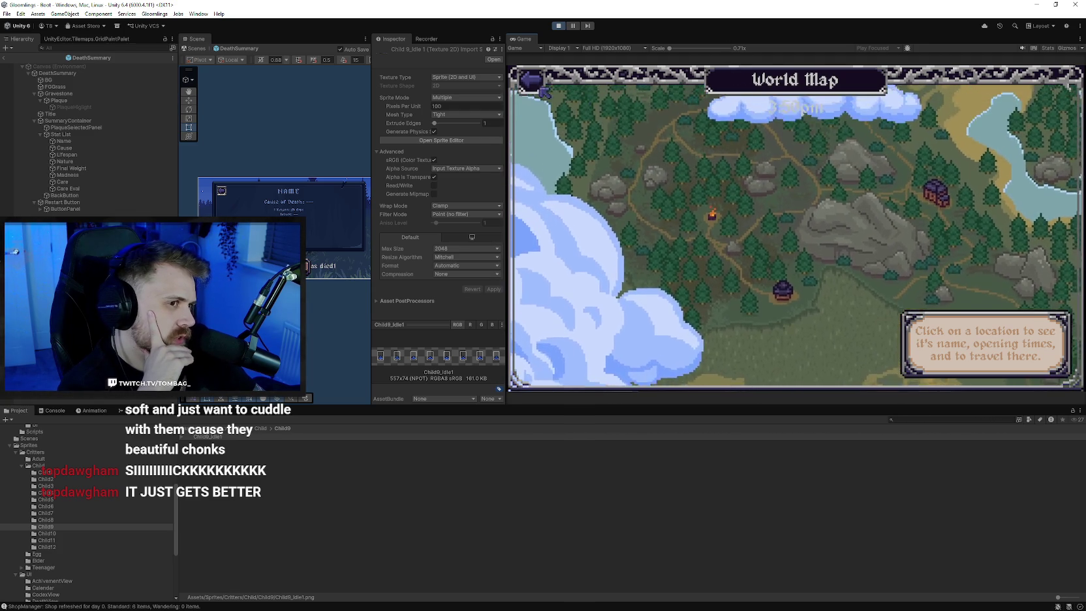
Browse the inventory, viewing the Basic Cleaner broom and Basic Toy ball descriptions
left_click(581, 320)
left_click(587, 175)
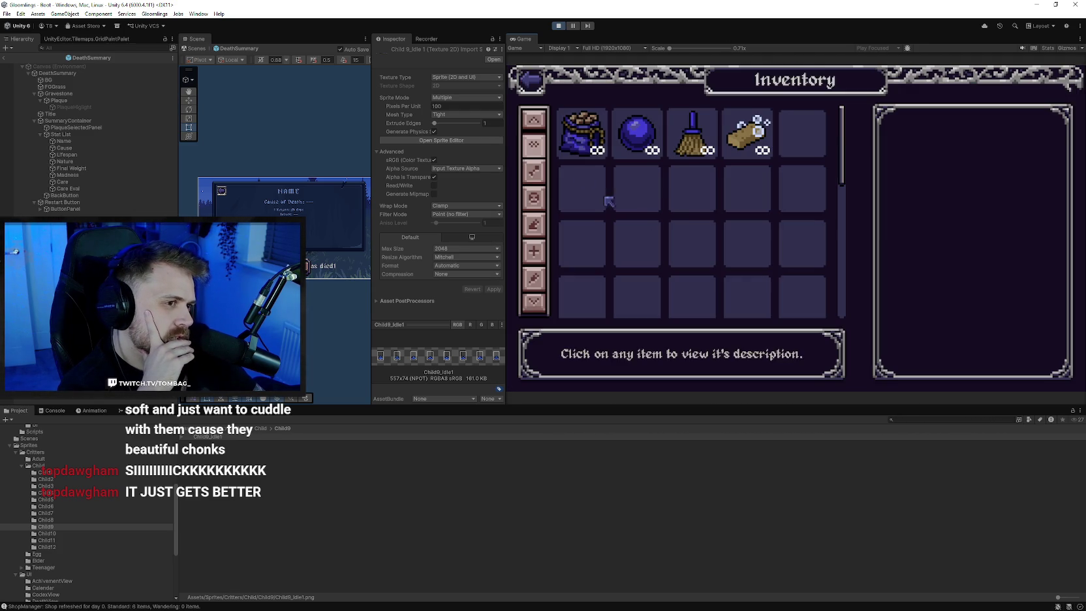
left_click(637, 134)
left_click(691, 137)
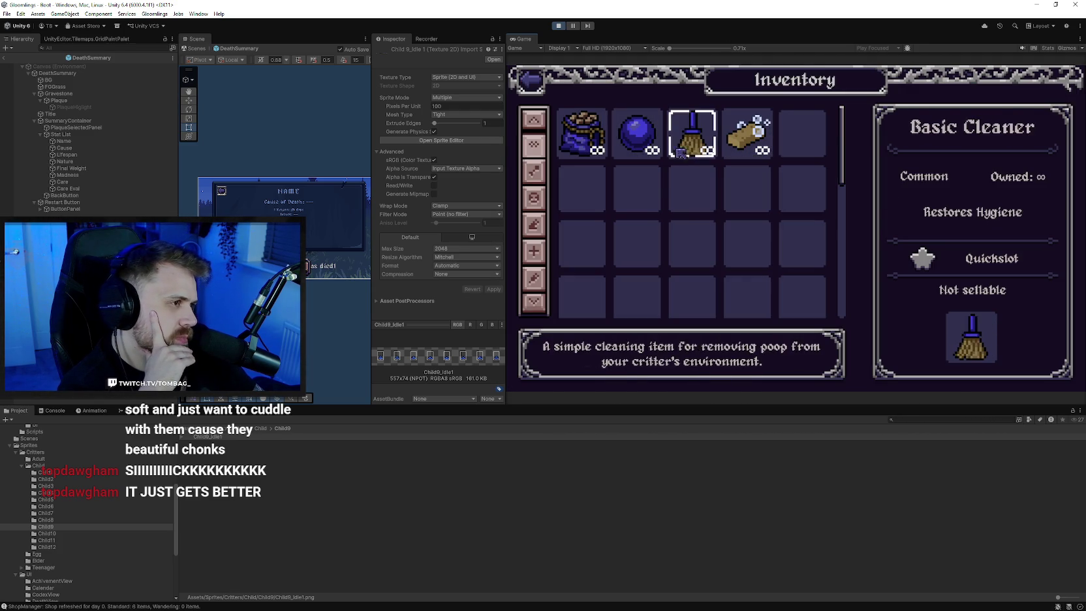
left_click(646, 147)
key("Right")
key("Right")
key("Left")
key("Left")
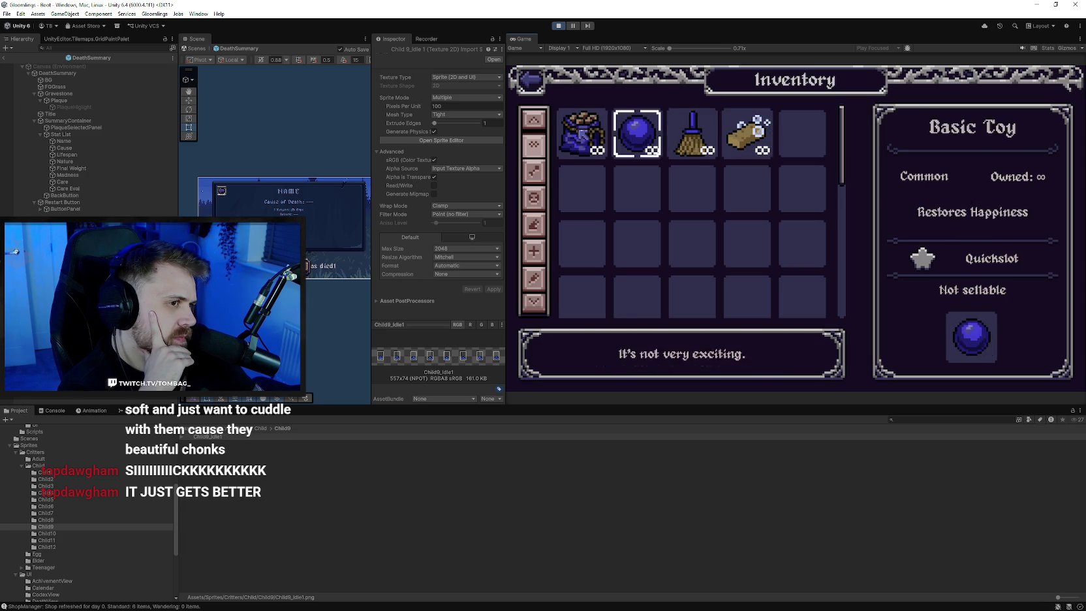
key("Escape")
View the spring calendar screen from the game menu, then close it
left_click(590, 318)
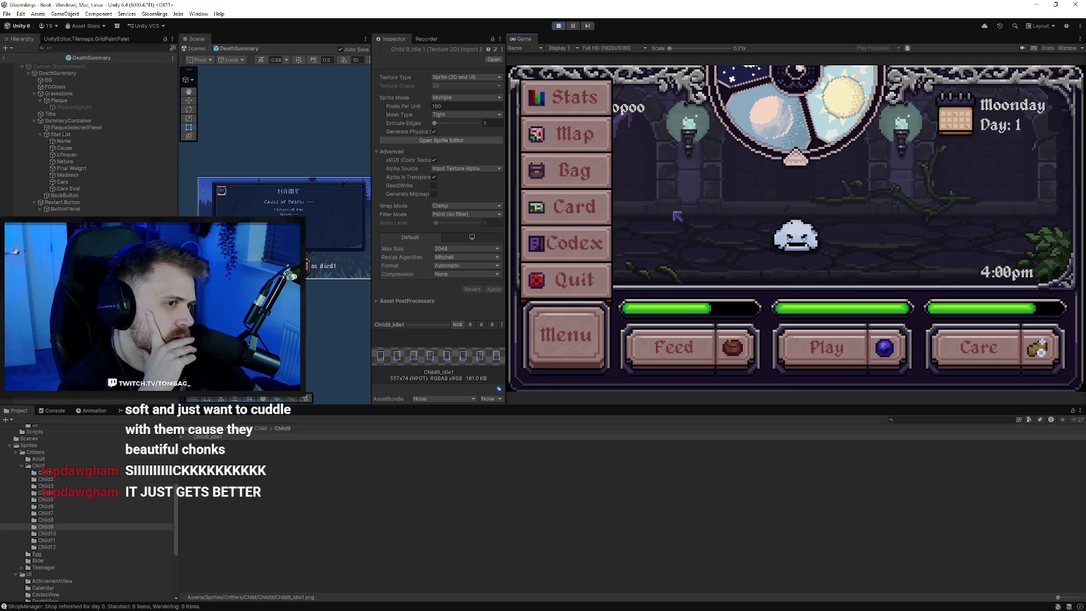
left_click(585, 346)
left_click(955, 116)
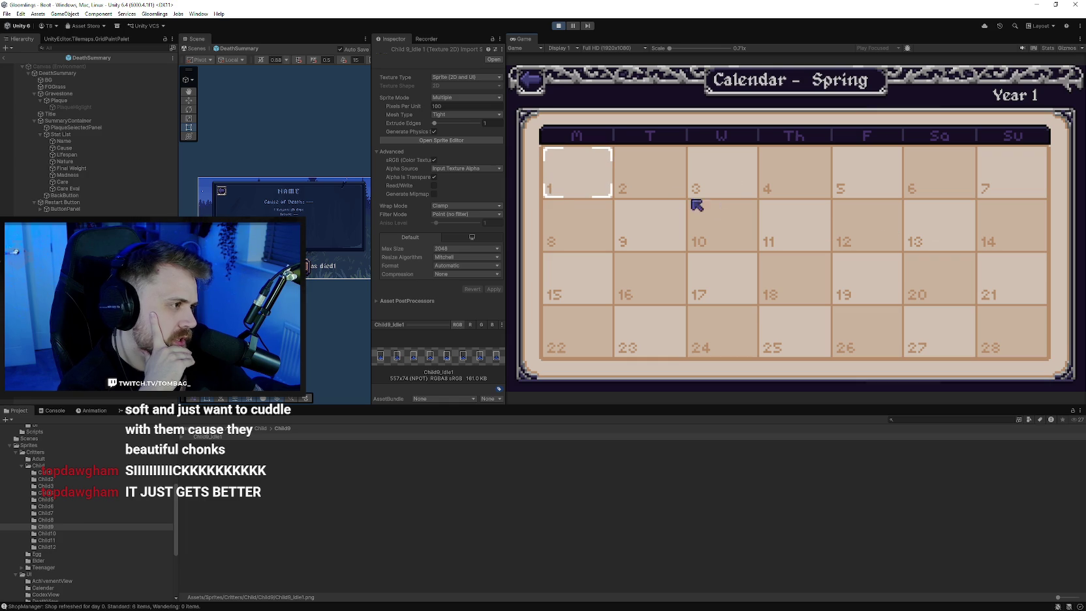
left_click(531, 80)
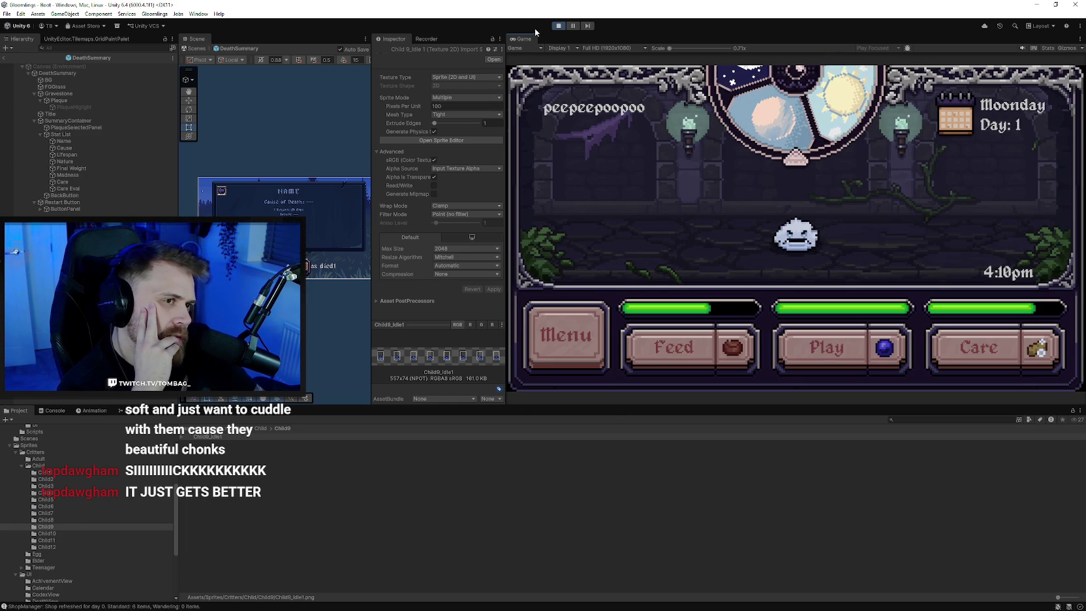
Quit to the title screen, scroll through the achievements list, then switch to Aseprite
left_click(577, 331)
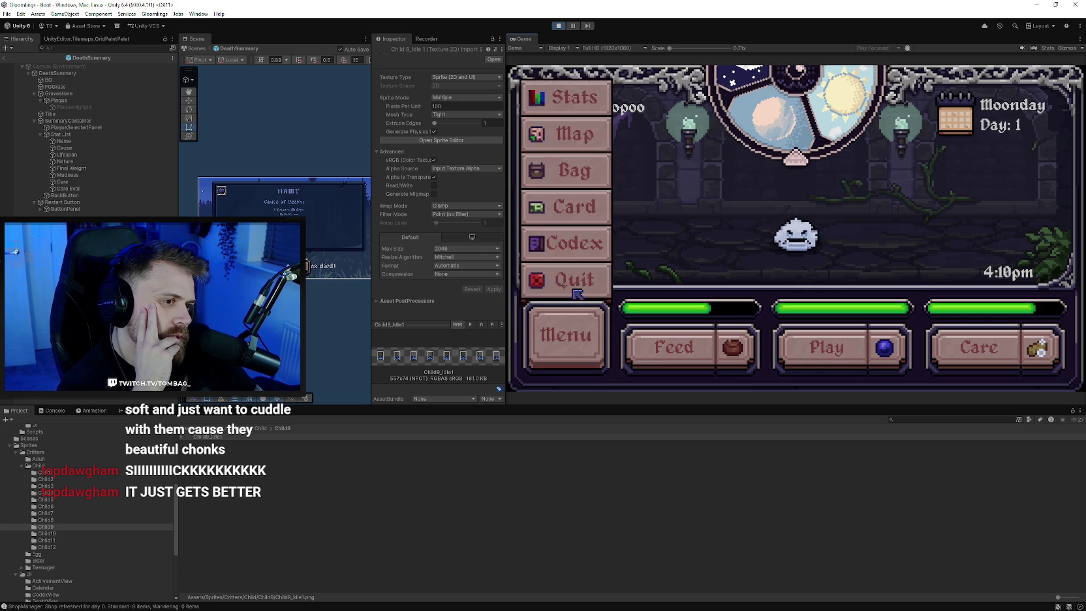
left_click(573, 278)
left_click(751, 232)
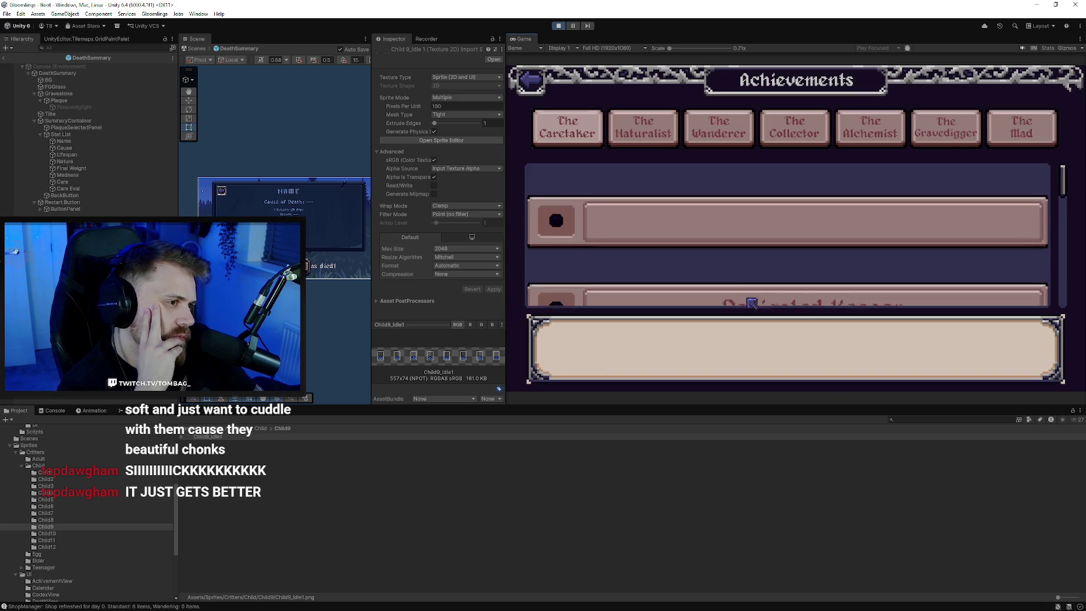
scroll(718, 213, "down", 3)
scroll(718, 213, "up", 2)
scroll(718, 213, "up", 2)
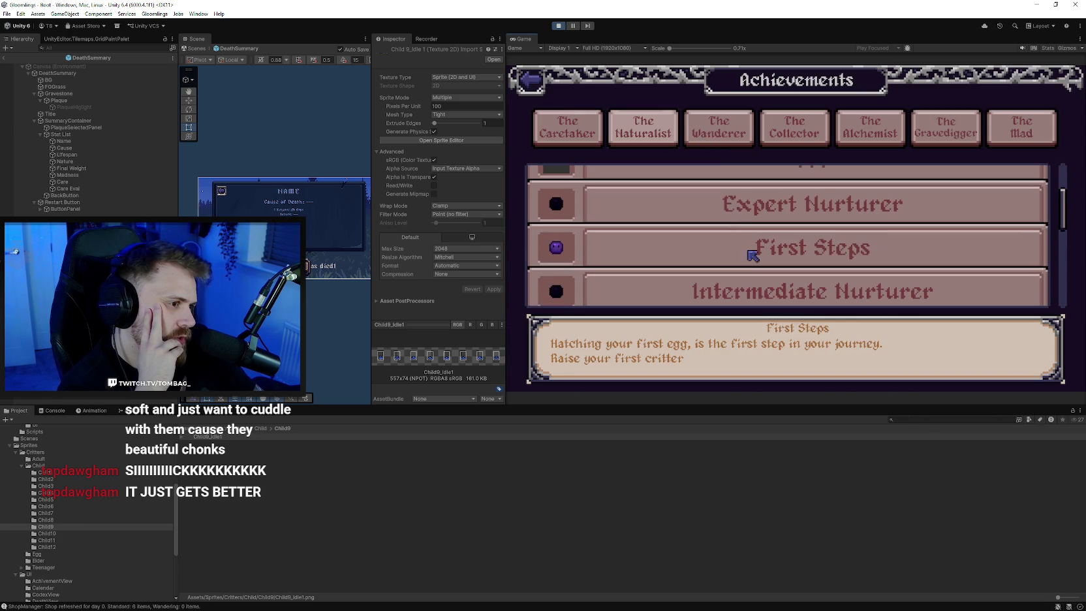
scroll(716, 216, "up", 2)
scroll(713, 259, "down", 1)
scroll(711, 235, "down", 1)
scroll(690, 274, "down", 1)
left_click(545, 92)
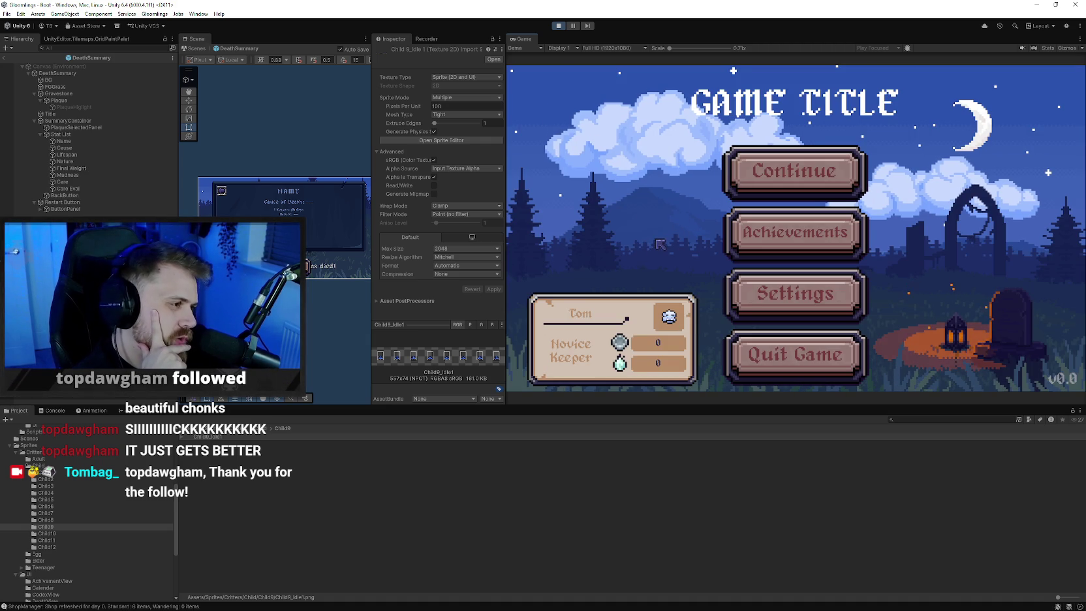
key("alt+Tab")
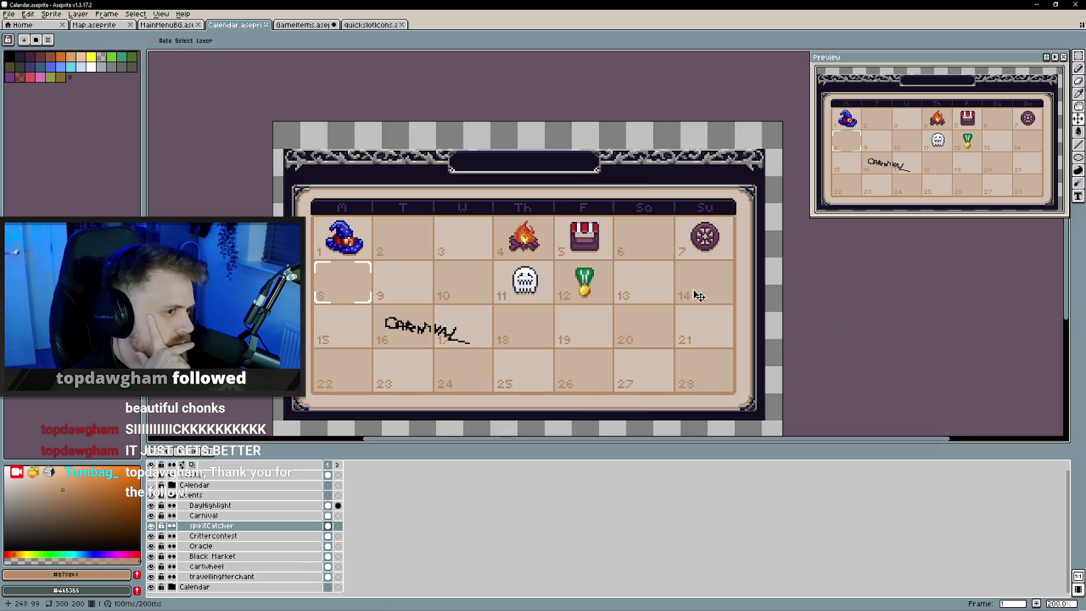
Switch to the GameItems sprite and scroll down to its Food layers
scroll(734, 304, "up", 2)
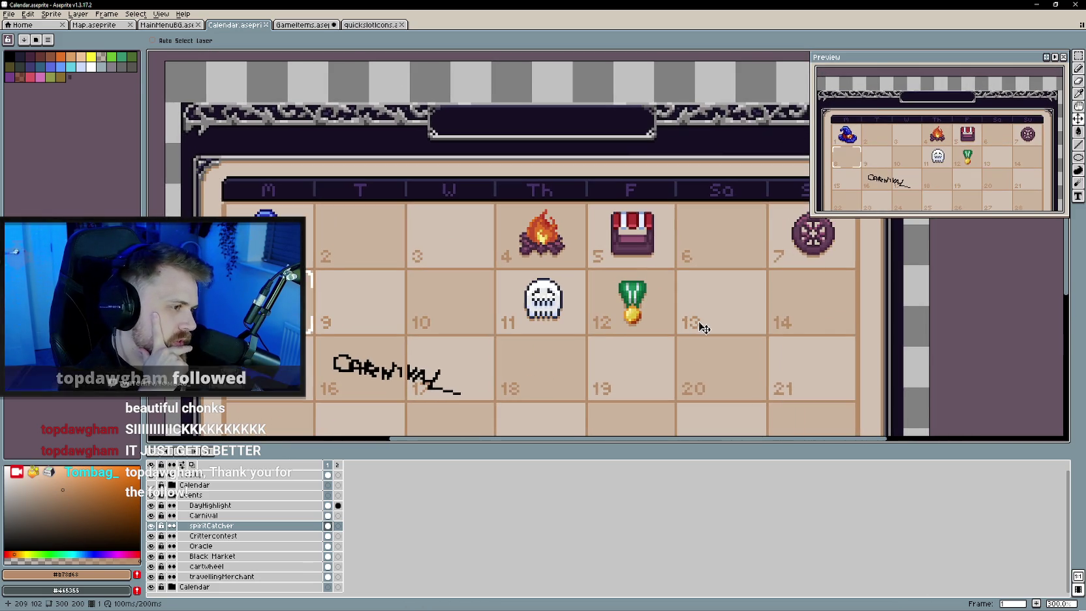
scroll(695, 332, "up", 1)
scroll(724, 314, "down", 1)
left_click(298, 26)
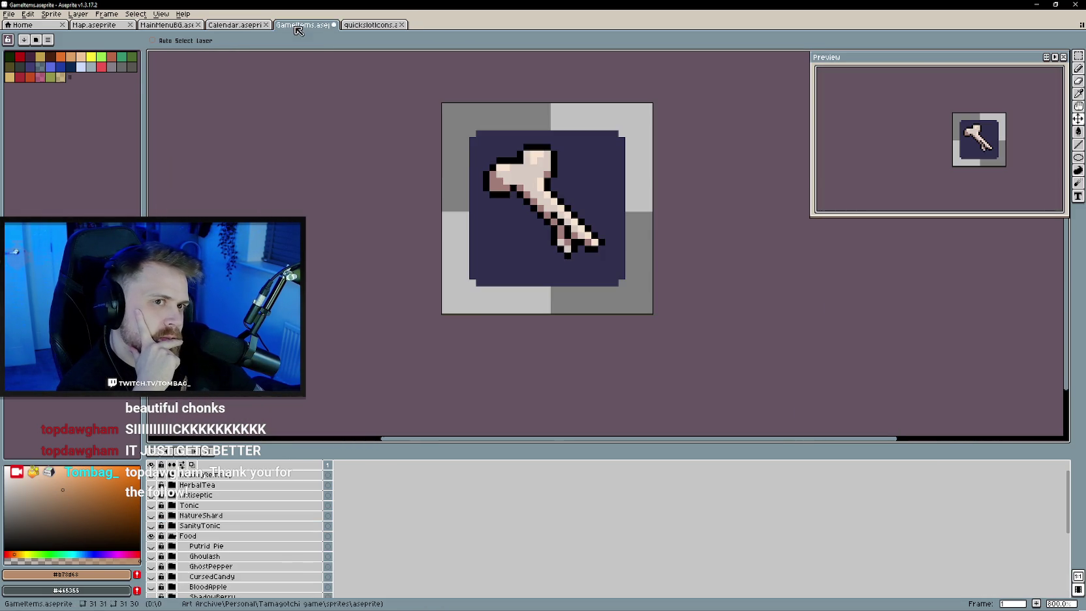
scroll(509, 251, "down", 1)
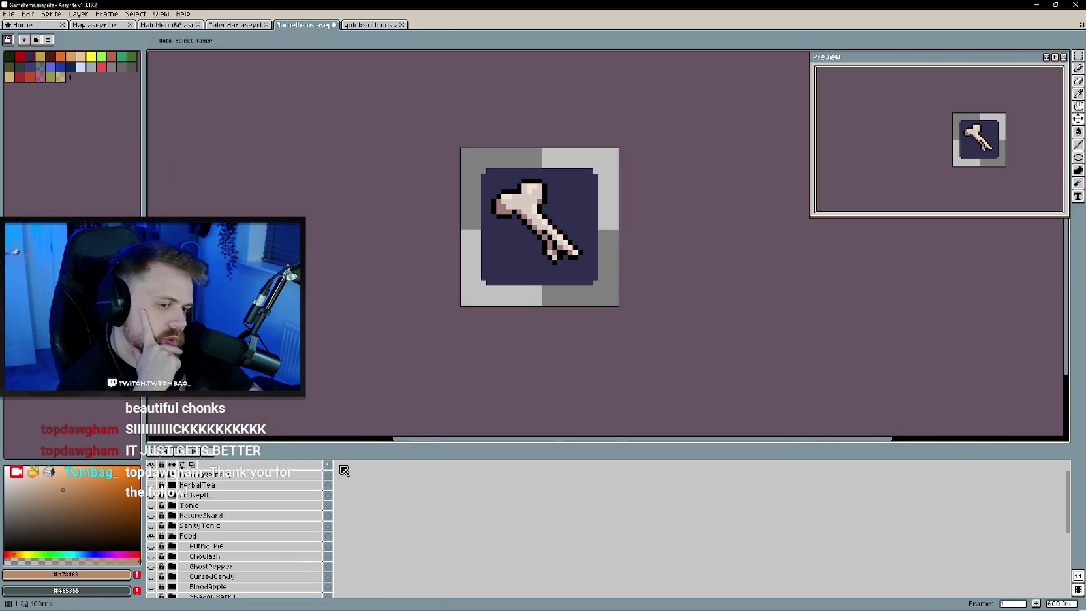
scroll(171, 542, "down", 2)
Preview the Ghoulash, Bread and ShadowBerry food layers, leaving only StarFruit visible
left_click(156, 536)
left_click_drag(155, 536, 156, 580)
left_click(154, 577)
left_click(152, 586)
left_click(151, 578)
scroll(456, 333, "down", 1)
scroll(160, 562, "down", 3)
left_click(151, 556)
left_click(151, 545)
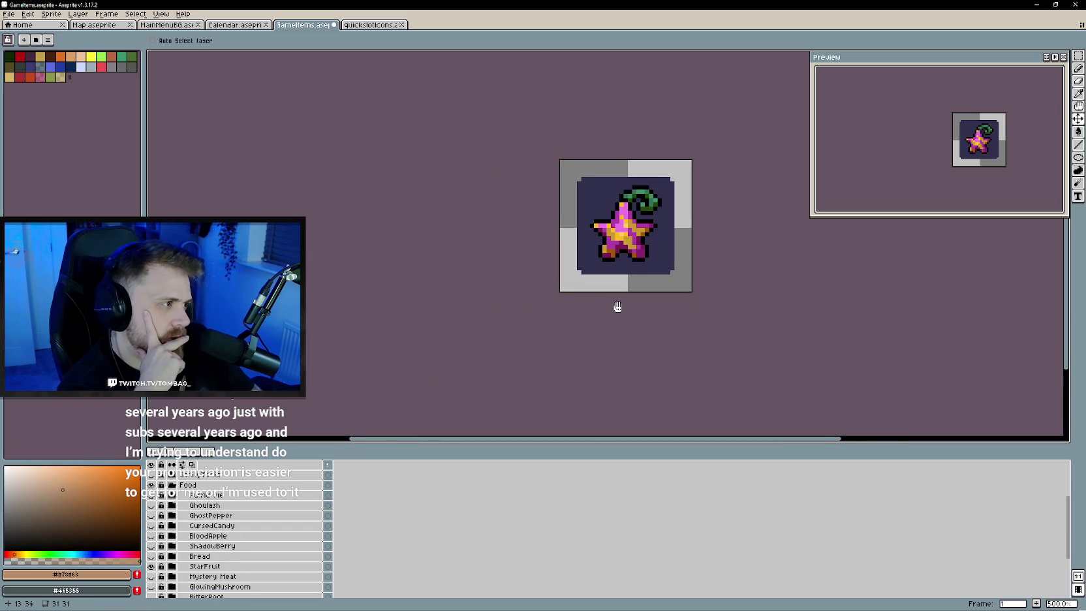
left_click_drag(624, 311, 554, 342)
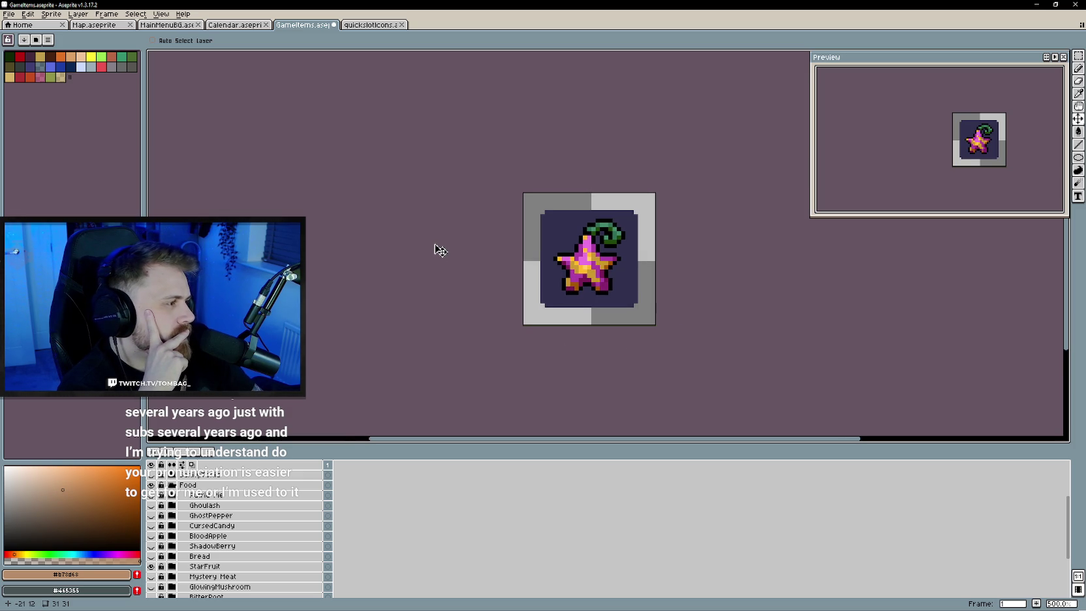
left_click_drag(444, 282, 427, 302)
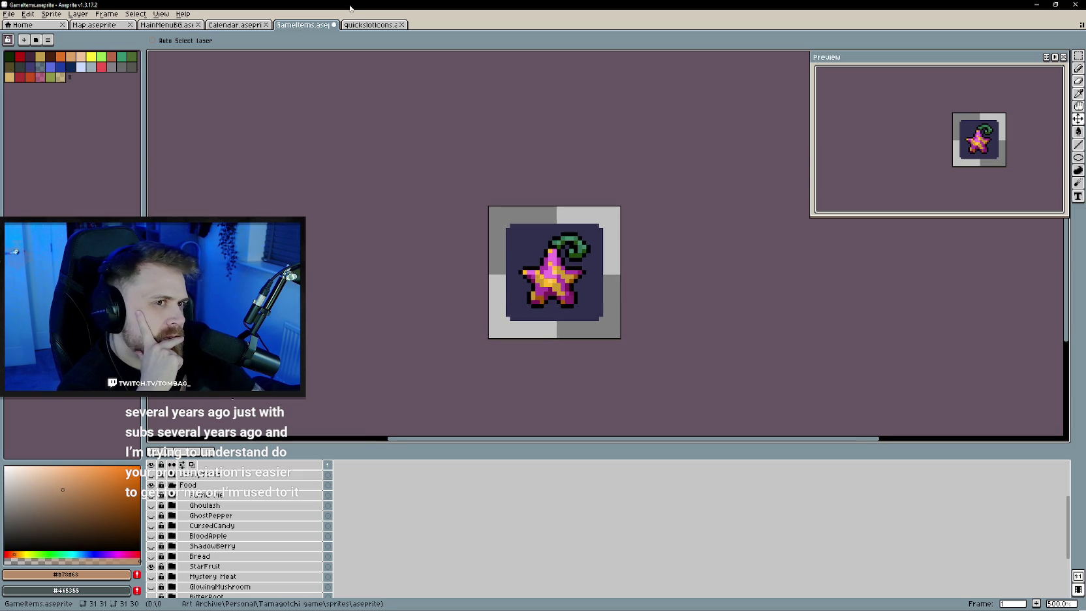
Glance at the quickslotIcons sprite, then return to the Calendar sprite
left_click(371, 26)
key("ctrl+shift+Tab")
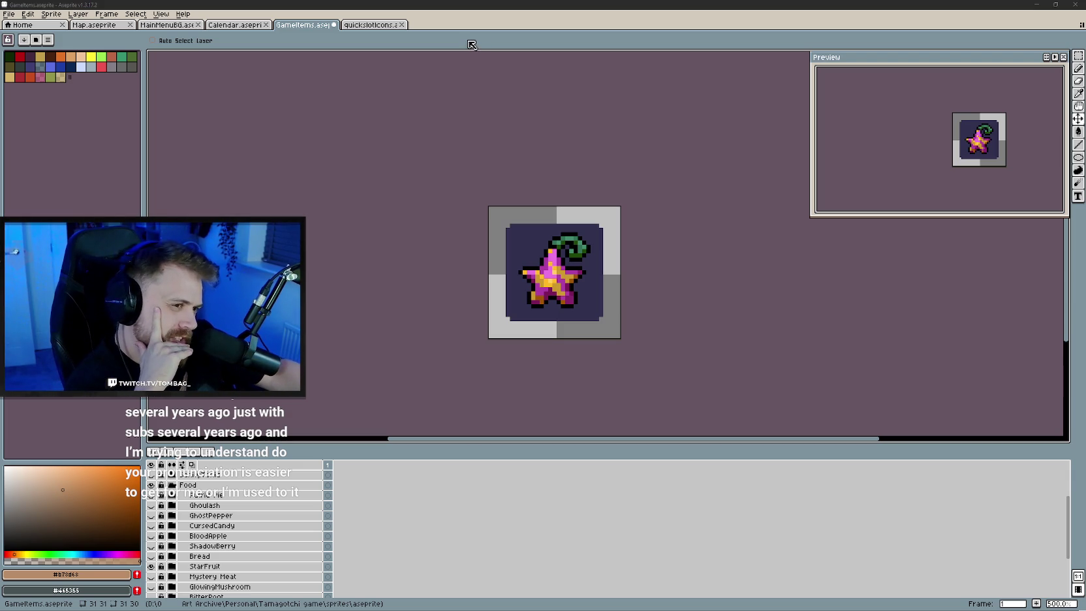
left_click(236, 25)
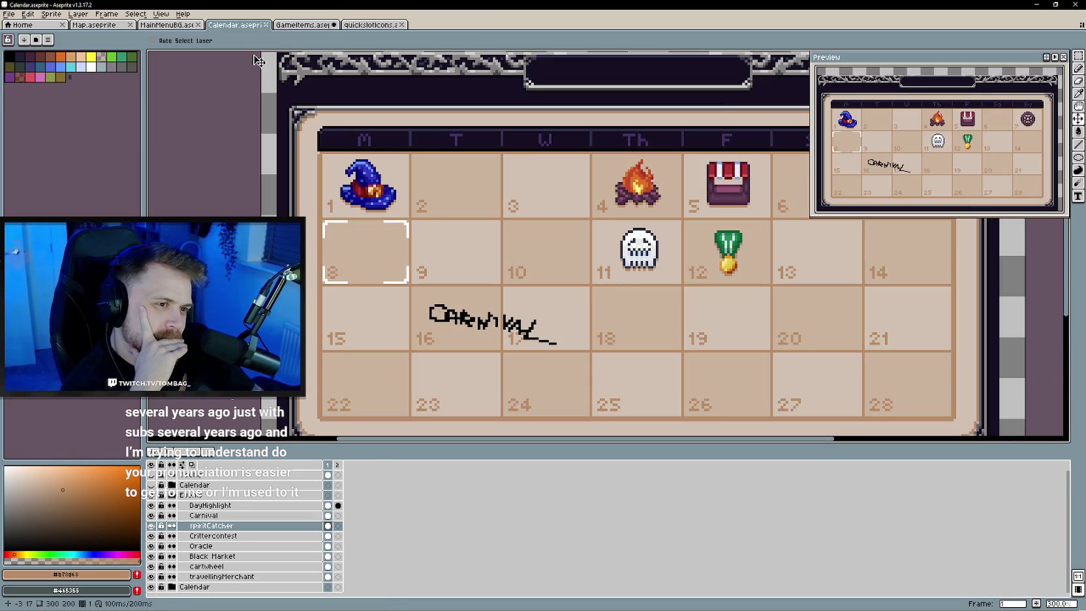
left_click(170, 25)
scroll(284, 138, "up", 3)
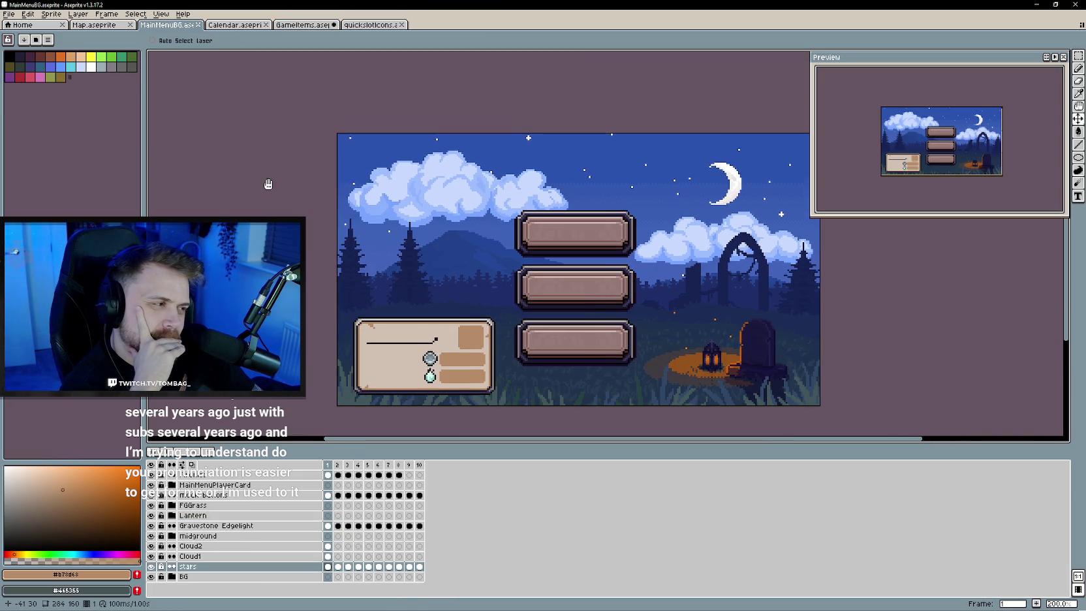
scroll(267, 182, "left", 3)
left_click(109, 26)
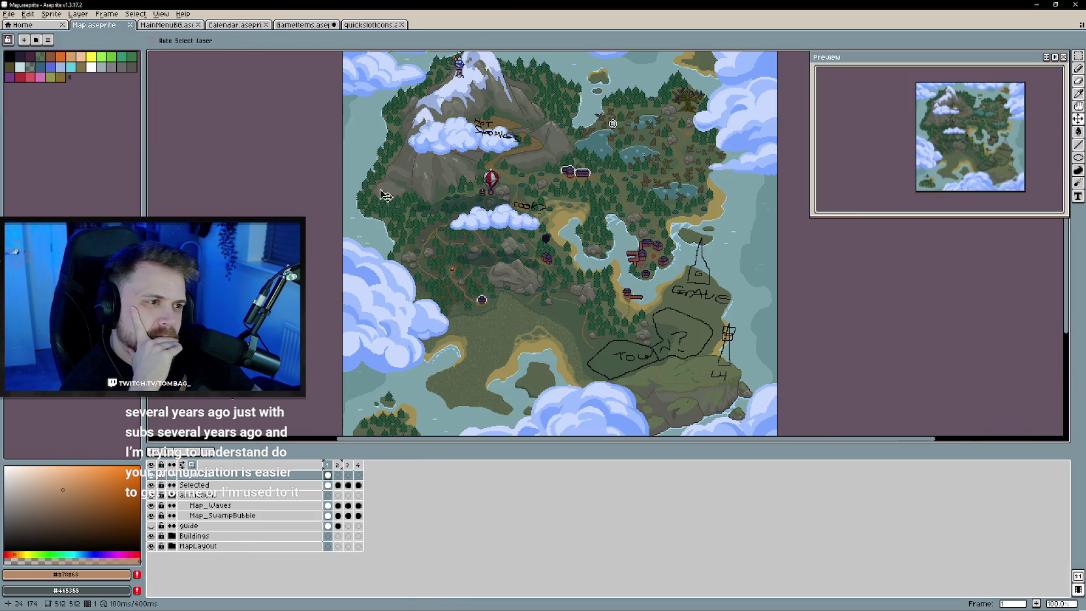
scroll(535, 265, "up", 1)
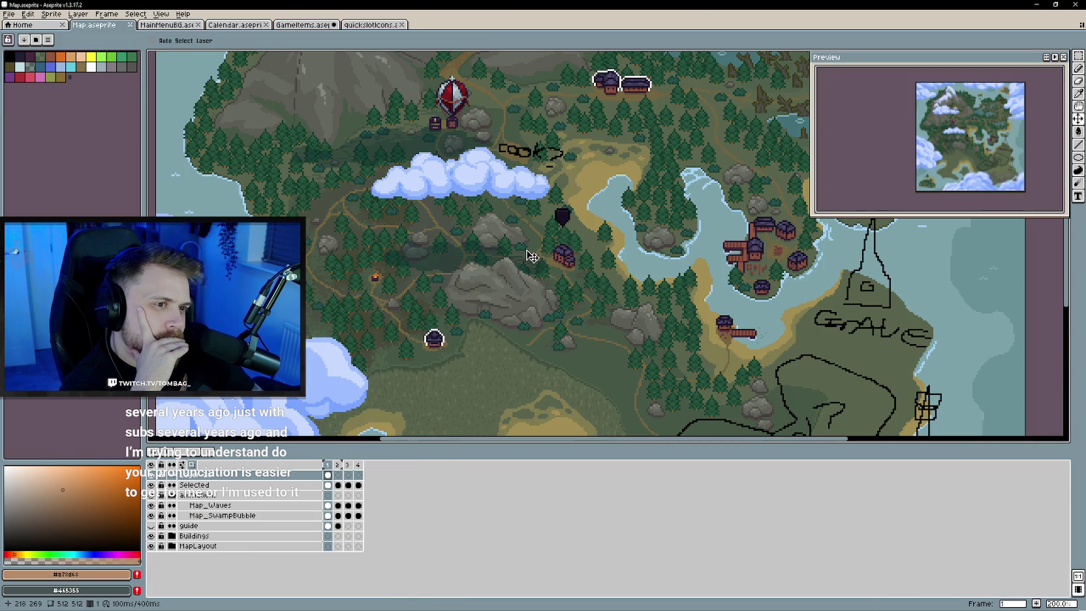
scroll(532, 256, "up", 3)
scroll(475, 268, "down", 1)
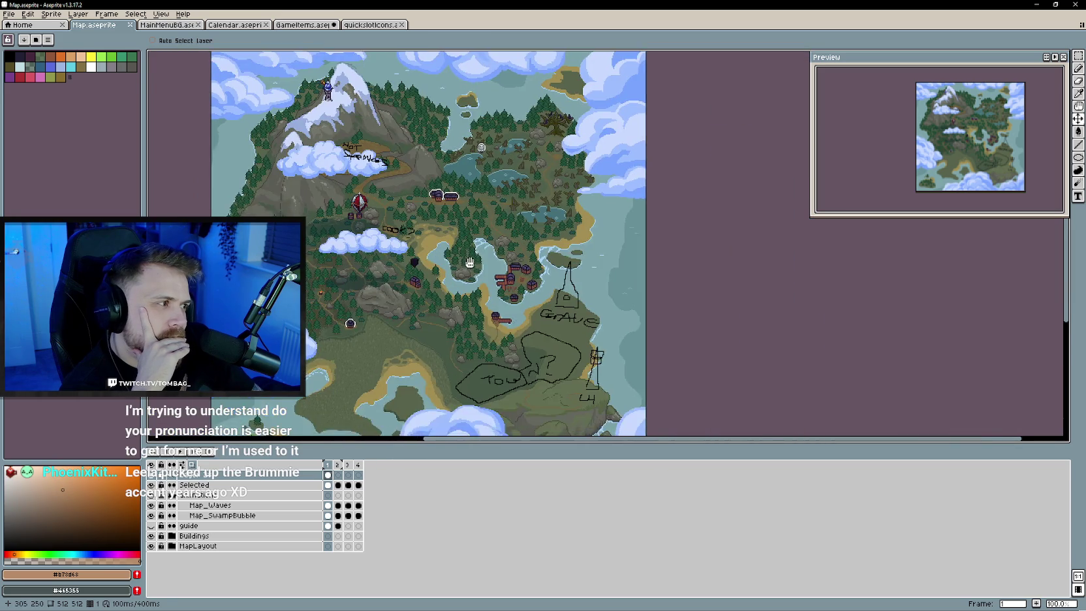
left_click(235, 25)
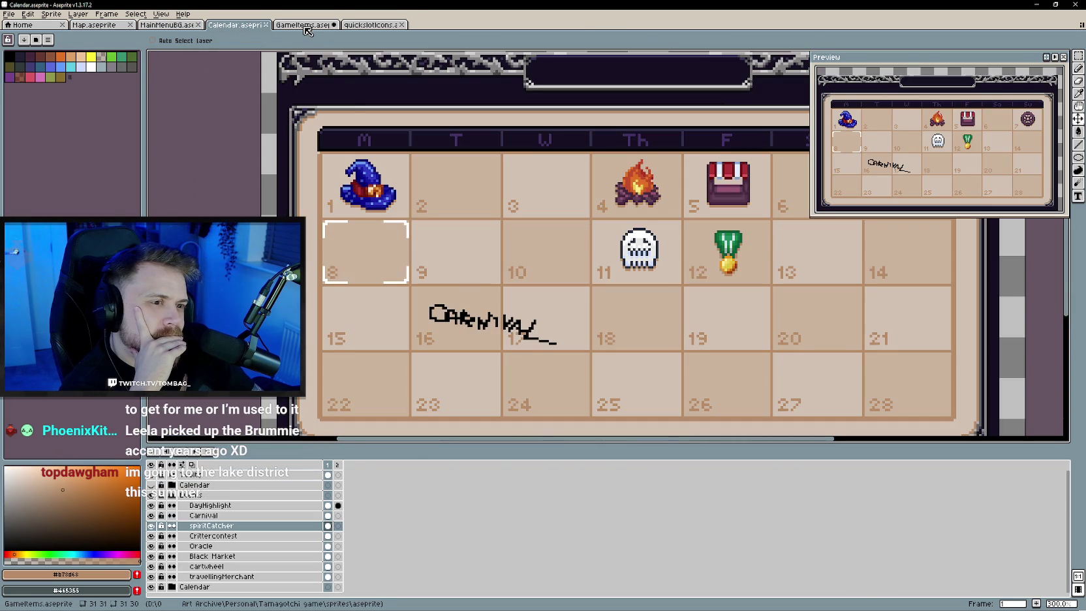
scroll(486, 300, "down", 1)
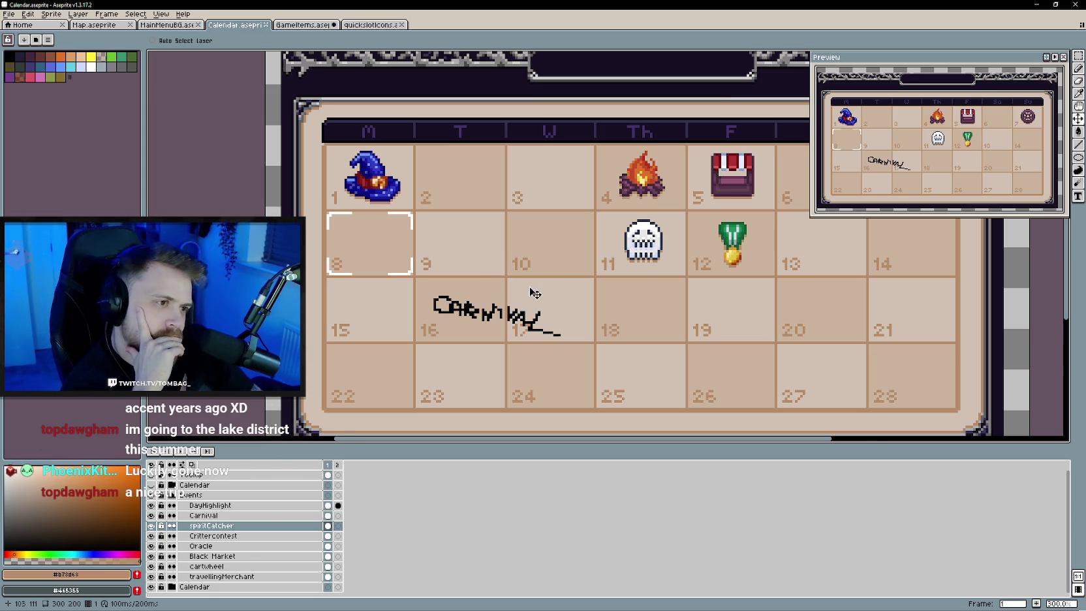
left_click_drag(522, 290, 467, 301)
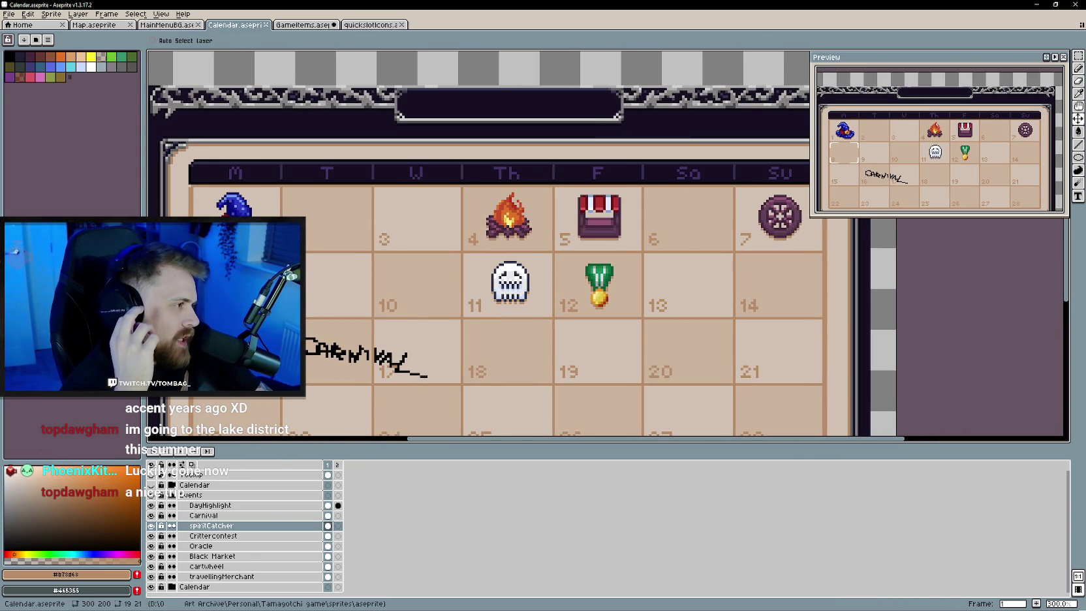
left_click_drag(942, 370, 958, 346)
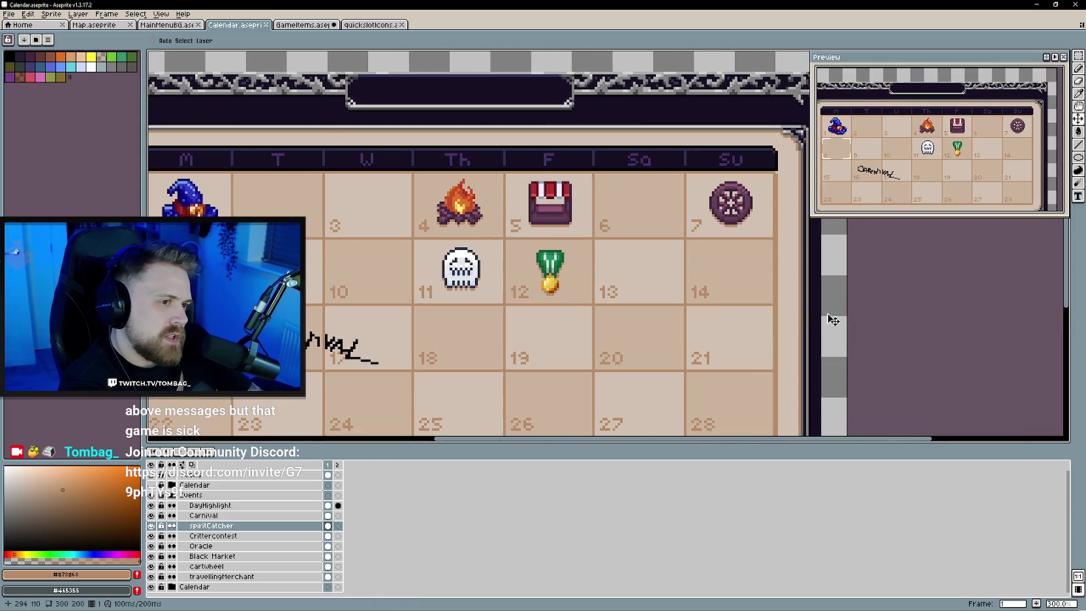
scroll(844, 316, "down", 1)
scroll(700, 290, "up", 1)
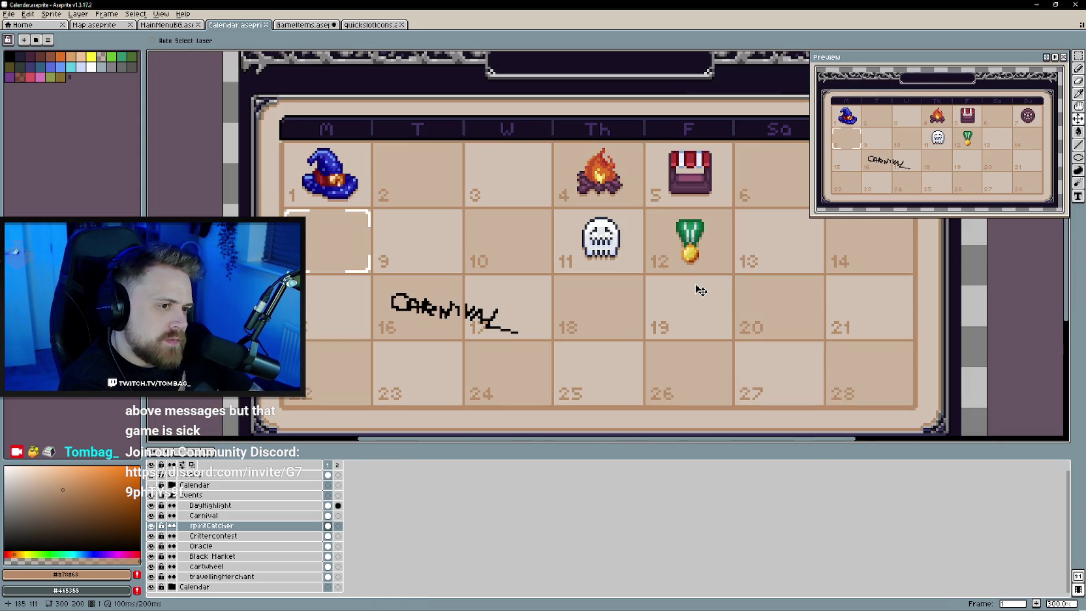
scroll(705, 301, "down", 1)
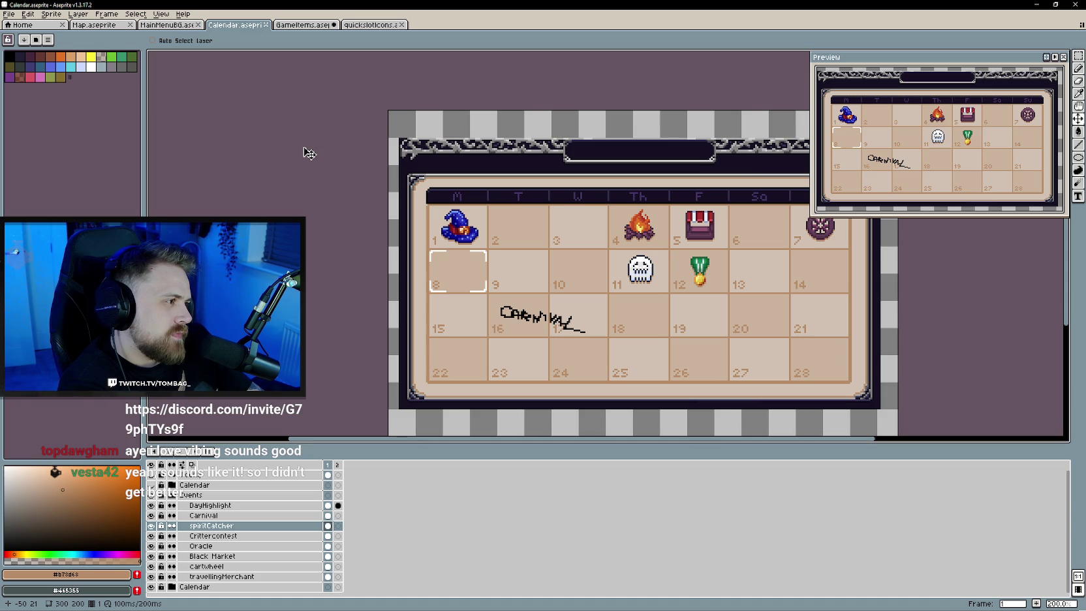
key("ctrl+shift+Tab")
key("ctrl+Tab")
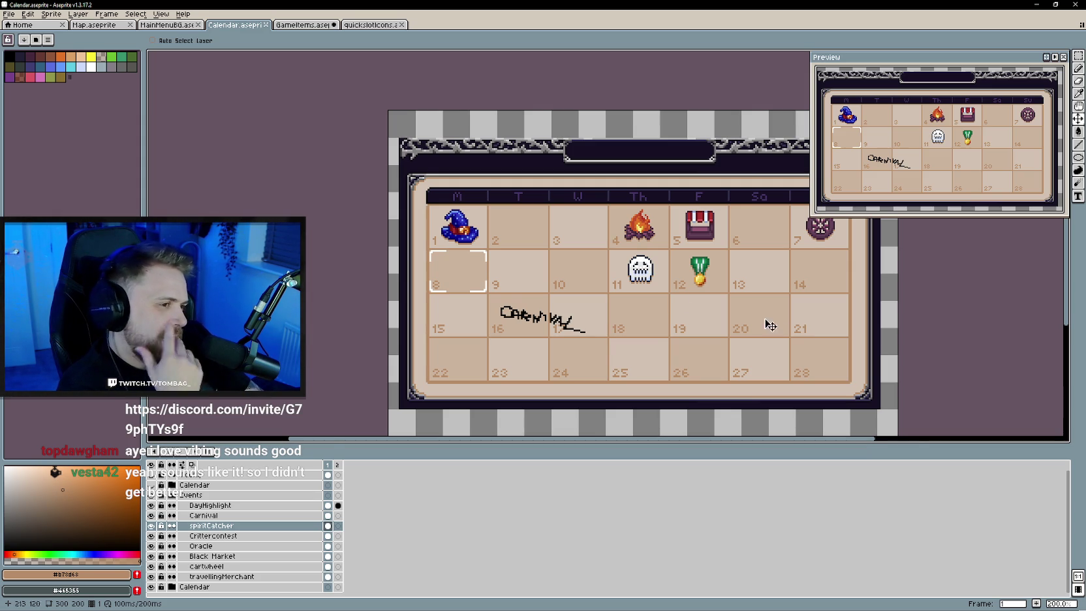
scroll(691, 363, "right", 5)
scroll(692, 362, "up", 2)
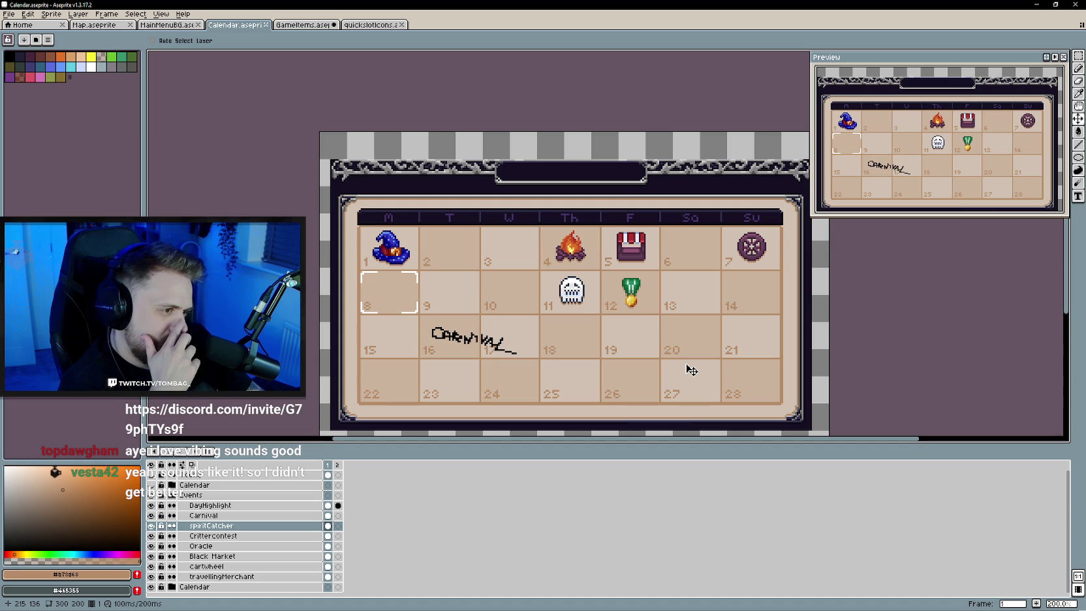
scroll(692, 370, "left", 2)
scroll(692, 370, "left", 2)
scroll(691, 362, "up", 1)
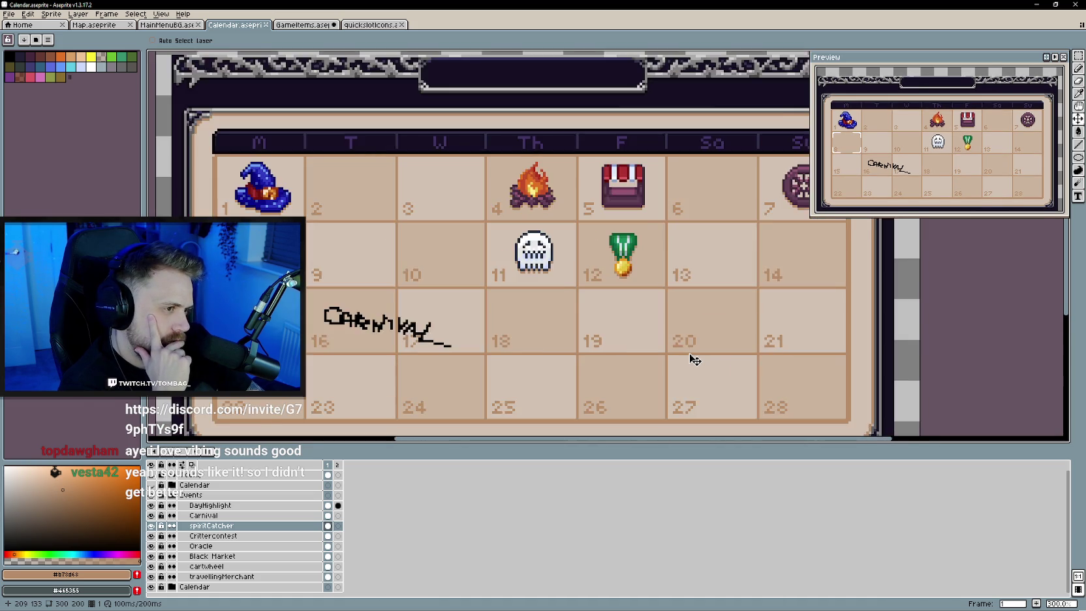
scroll(699, 359, "down", 1)
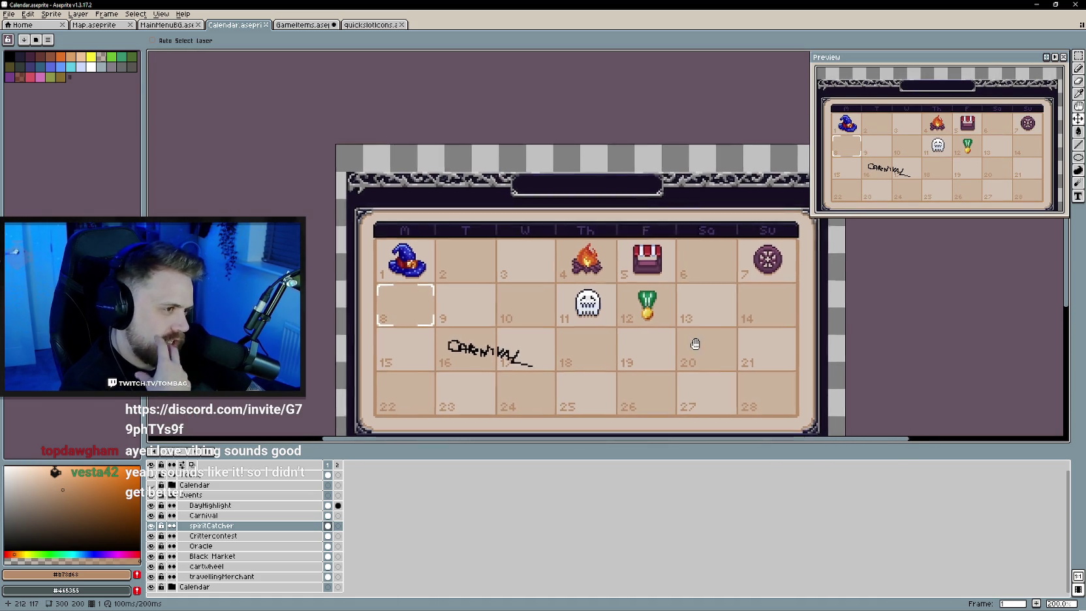
scroll(695, 343, "down", 2)
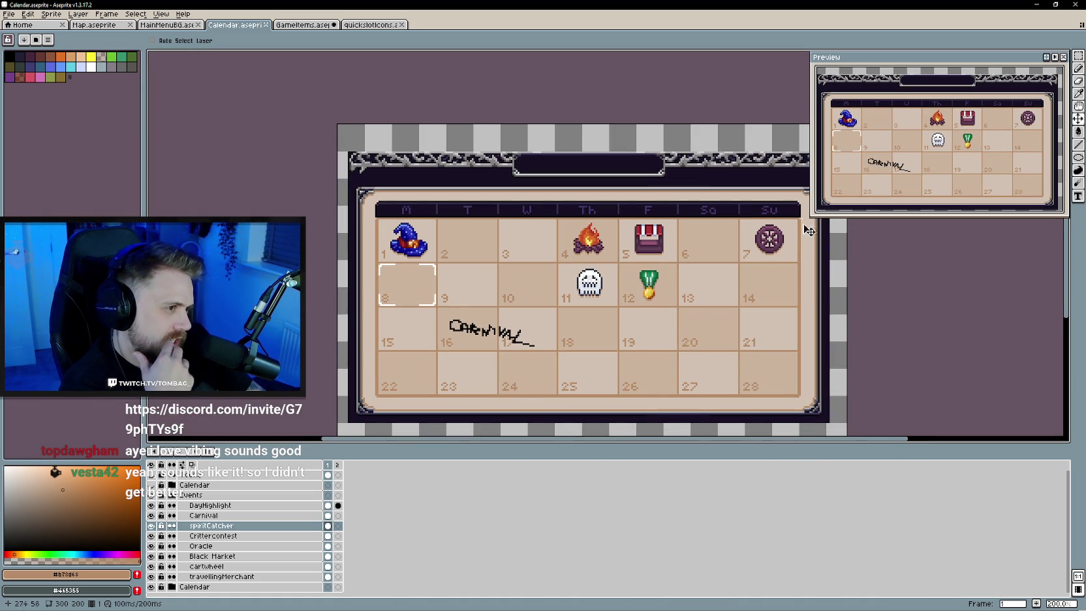
scroll(922, 207, "down", 2)
scroll(885, 189, "up", 1)
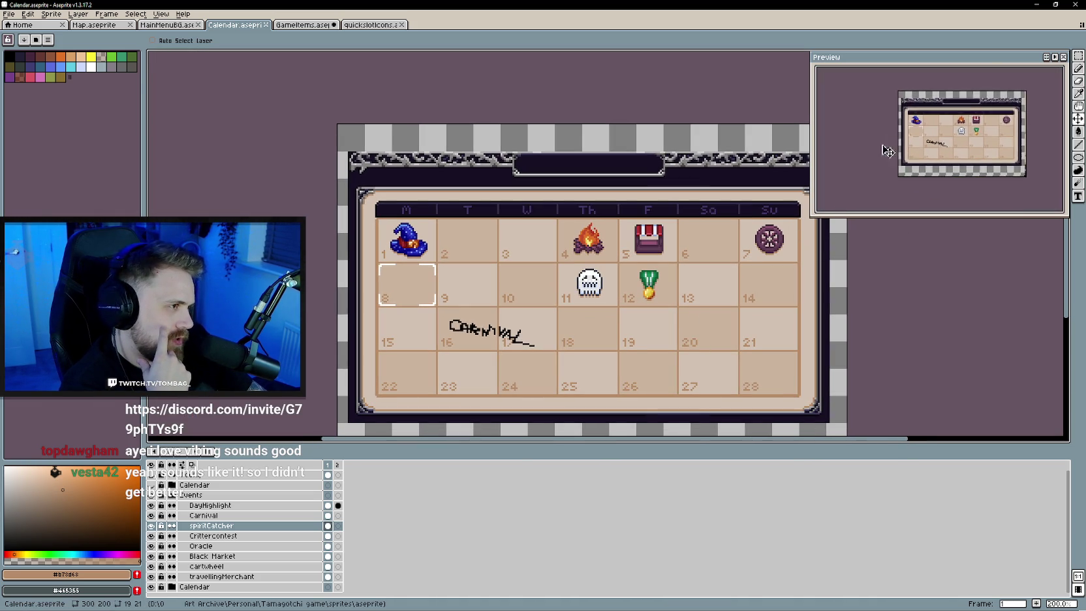
scroll(848, 169, "up", 1)
scroll(842, 169, "up", 1)
scroll(839, 163, "up", 1)
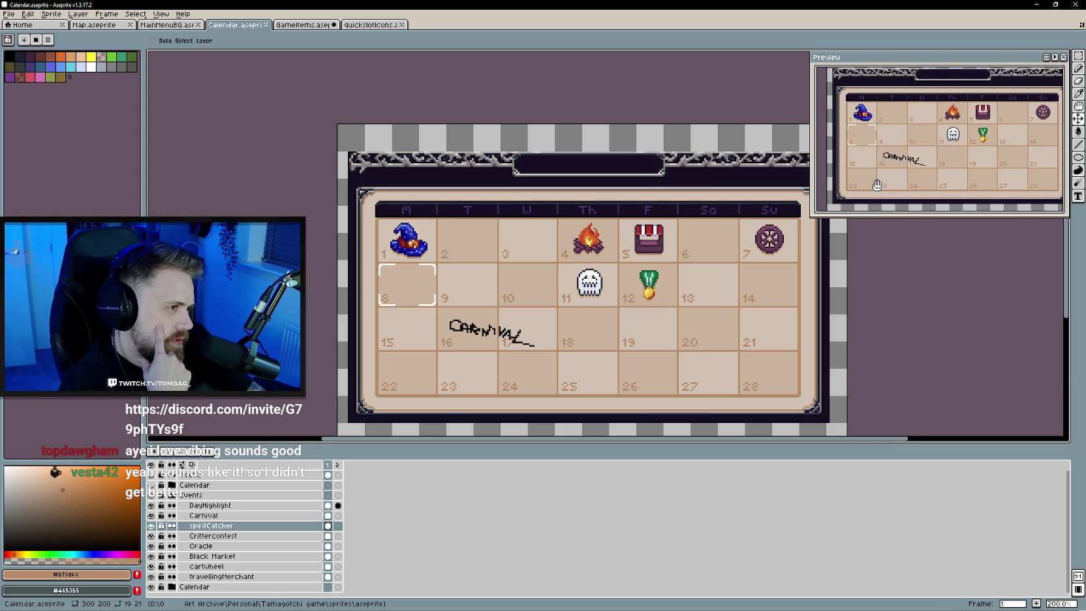
left_click_drag(812, 210, 880, 203)
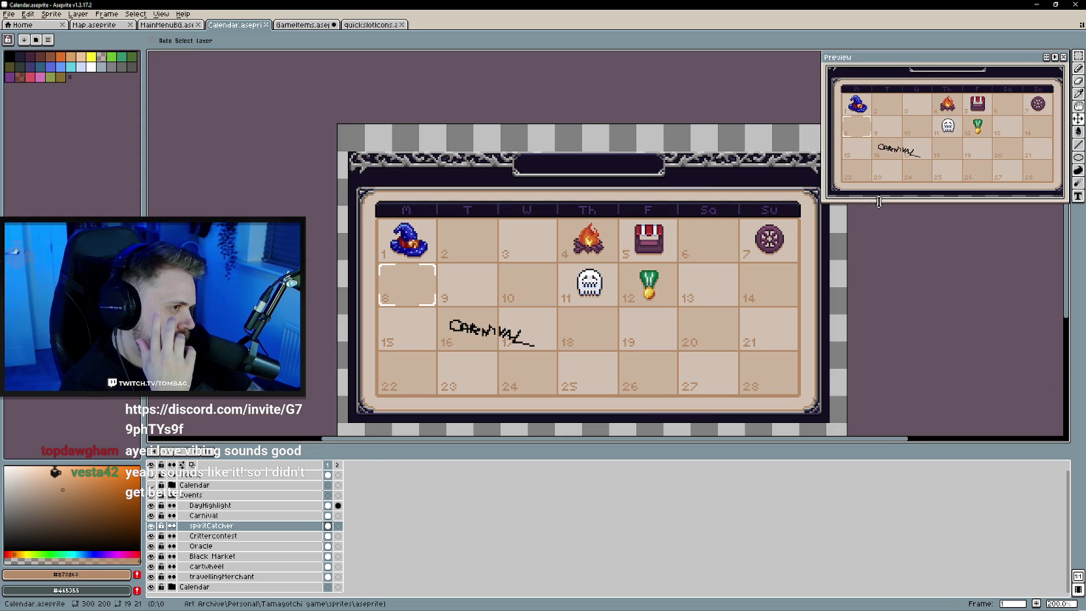
scroll(885, 237, "up", 1)
mouse_move(874, 240)
left_mouse_down()
mouse_move(882, 260)
mouse_move(867, 263)
left_mouse_up()
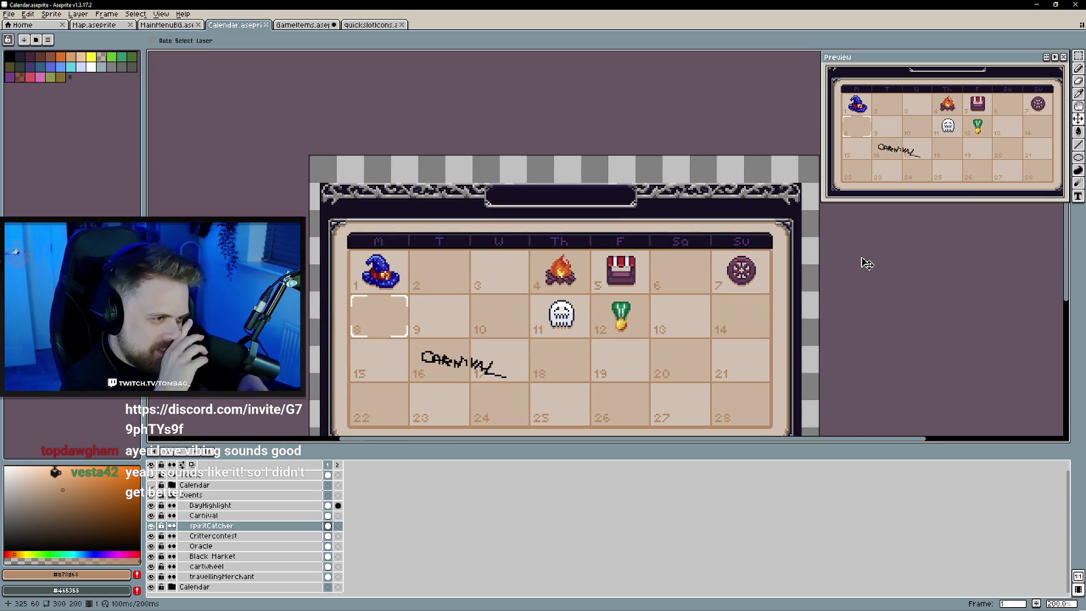
scroll(867, 280, "down", 3)
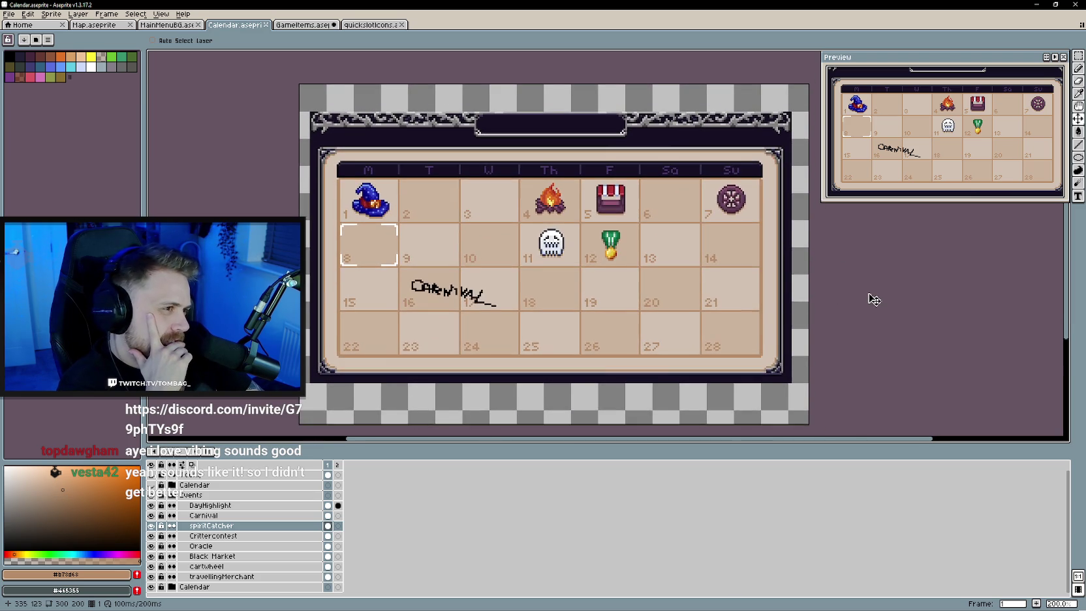
left_click_drag(882, 305, 880, 301)
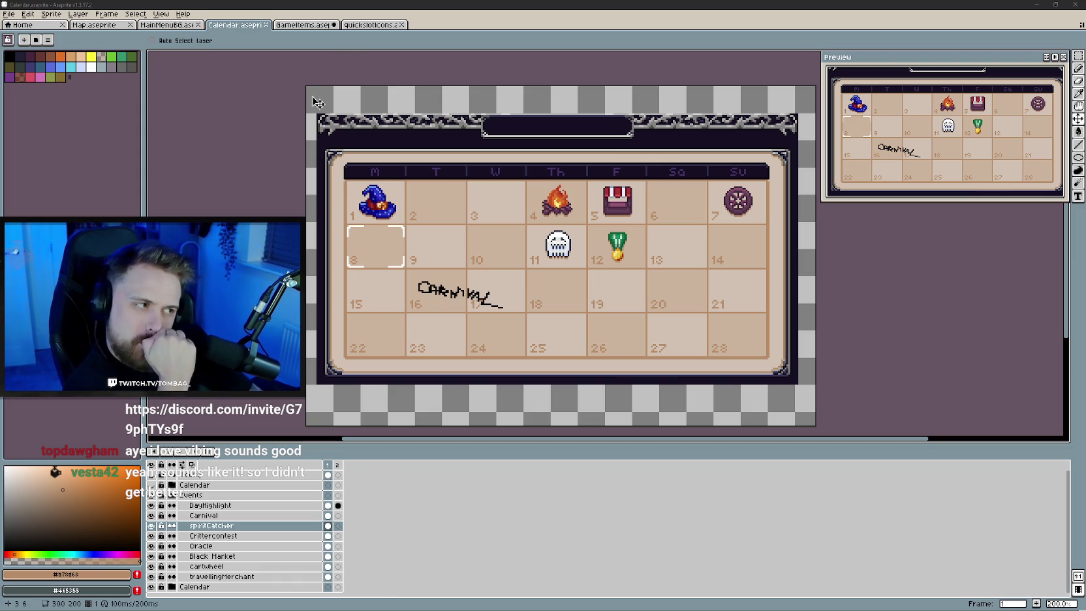
Flip through MainMenuBG and Map, then make GameItems show ShadowBerry instead of StarFruit
left_click(166, 25)
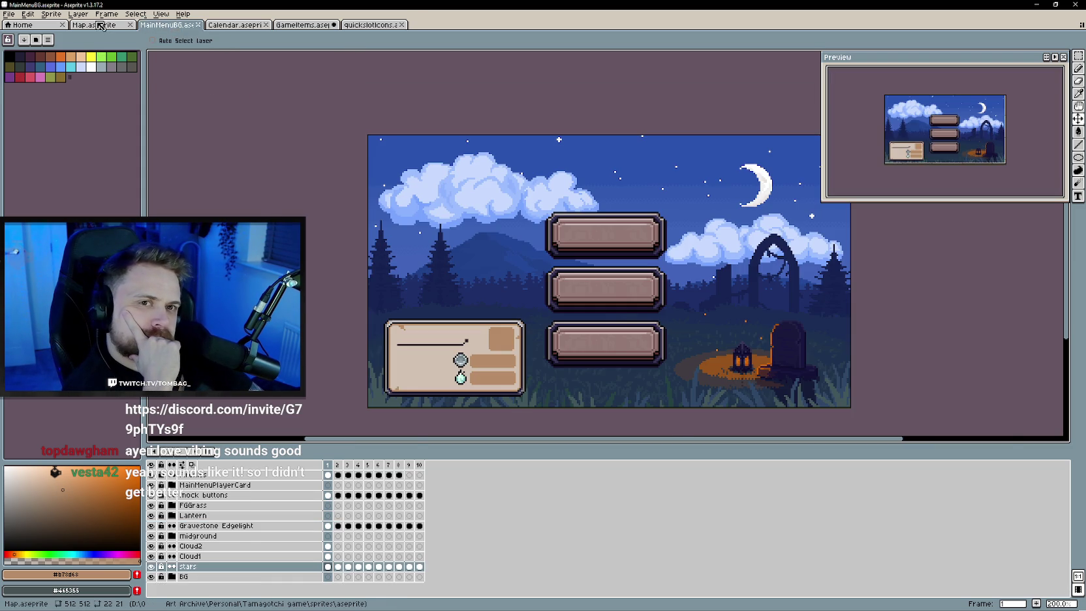
left_click(98, 26)
left_click(302, 25)
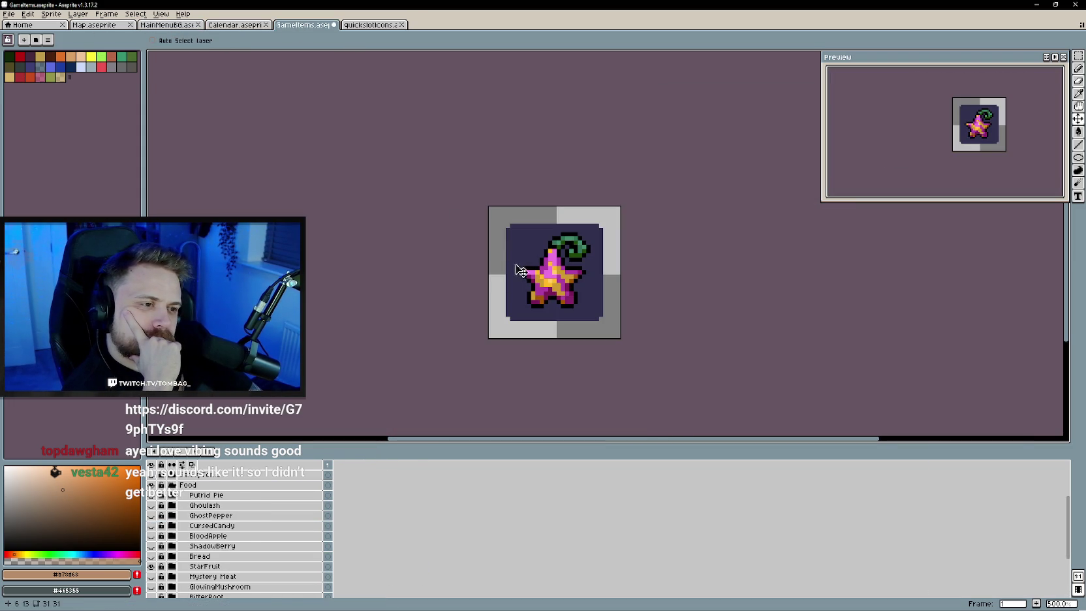
left_click(151, 556)
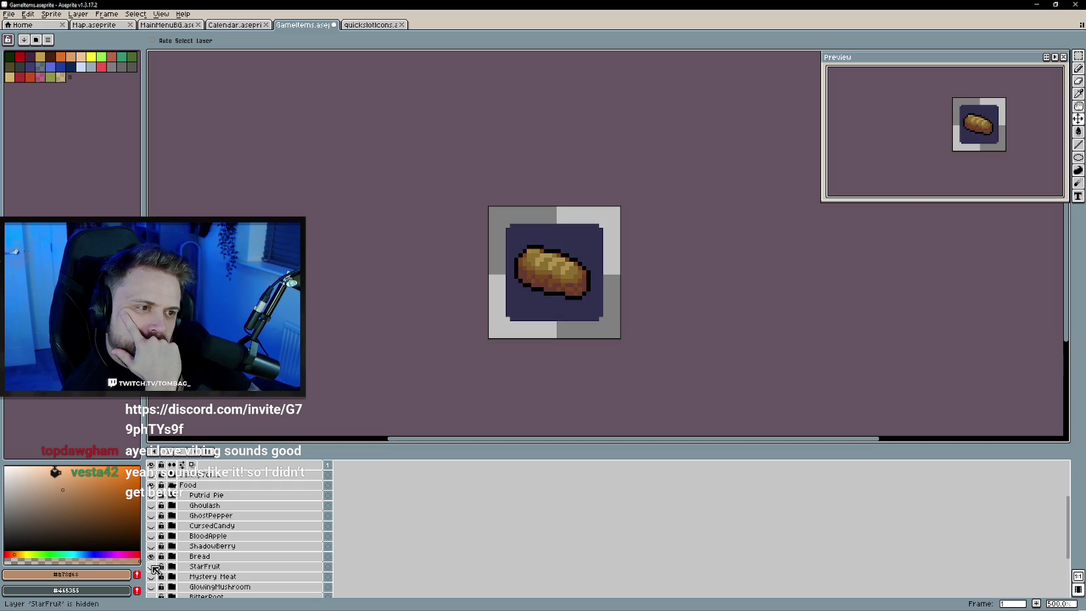
left_click(151, 545)
left_click(150, 556)
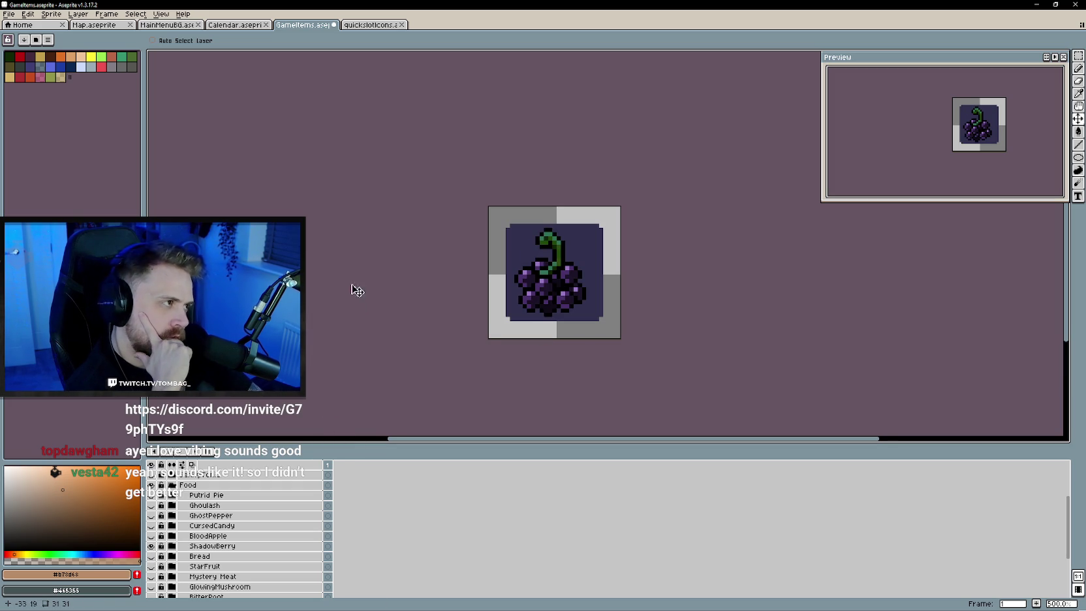
Peek at the quickslotIcons sprite, then return to the Calendar sprite
left_click(381, 26)
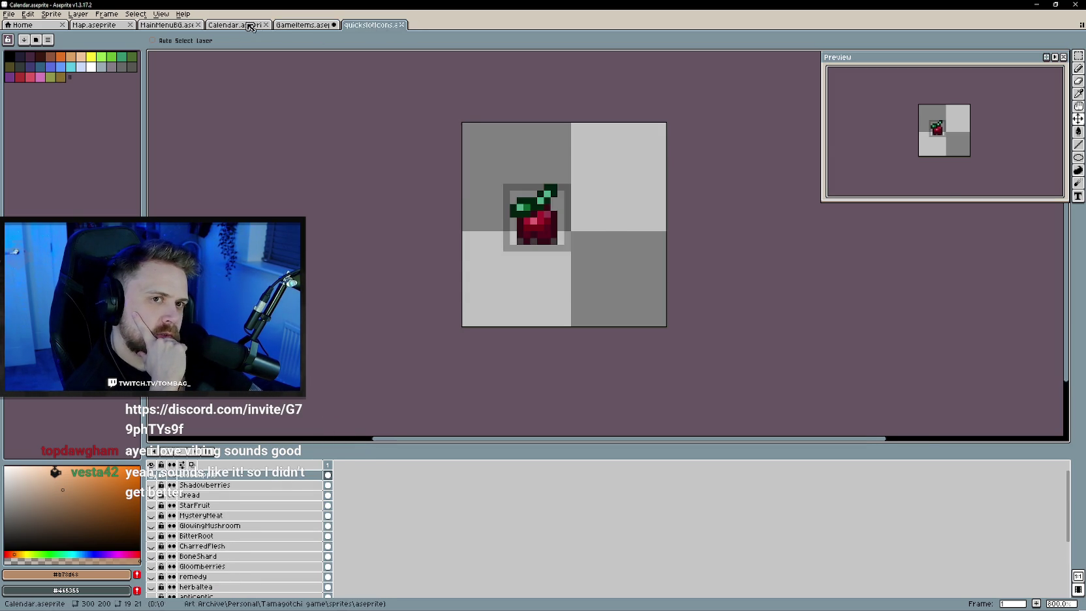
left_click(235, 25)
scroll(556, 295, "up", 1)
scroll(512, 336, "up", 1)
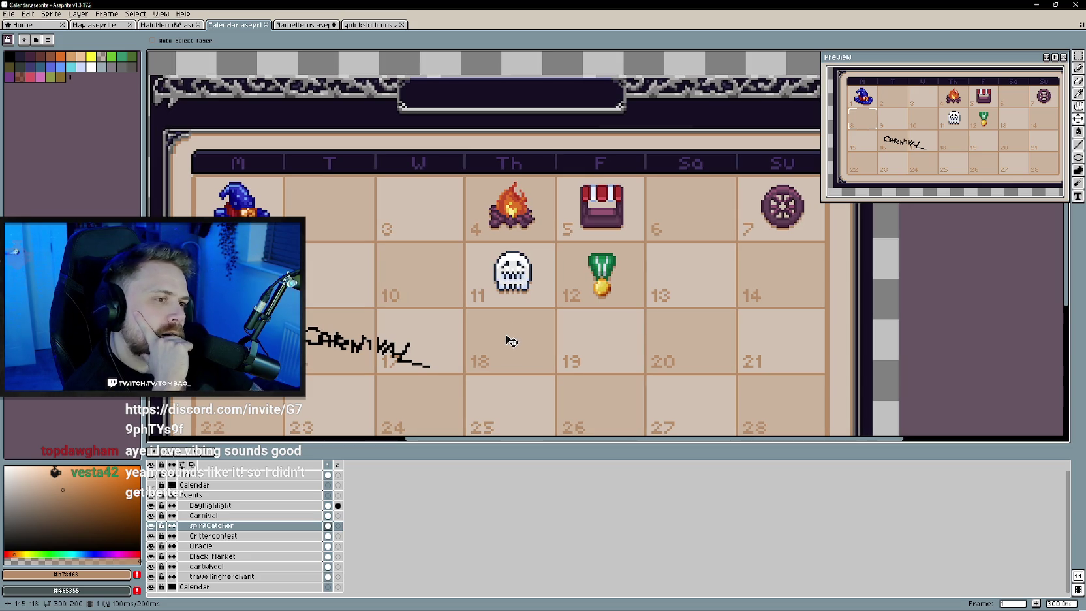
left_click(150, 475)
left_click(151, 476)
left_click(151, 476)
left_click(152, 476)
left_click(152, 476)
left_click(152, 475)
left_click(152, 476)
left_click(151, 475)
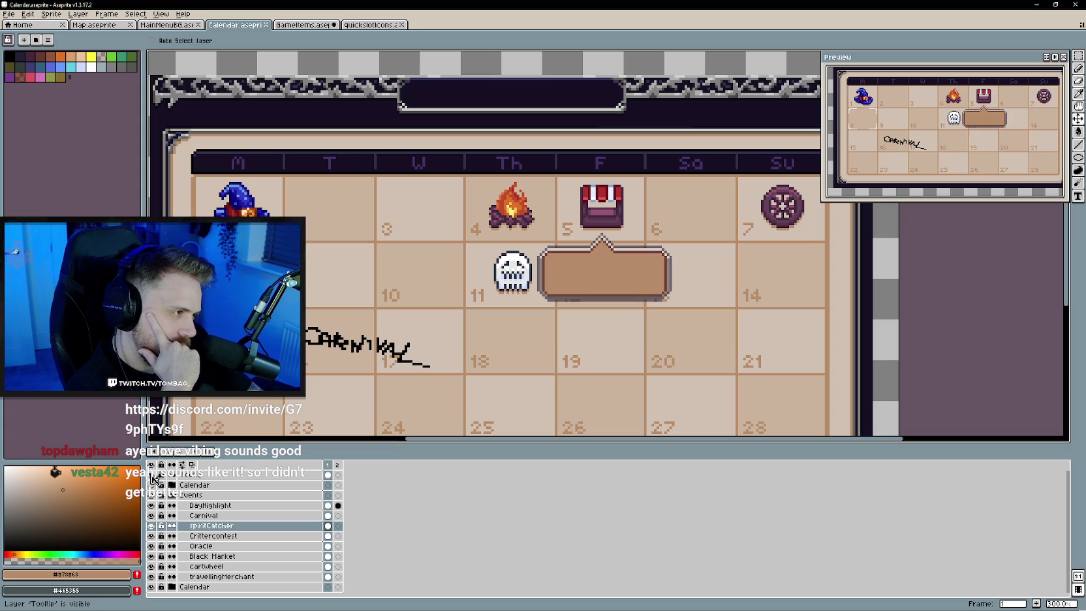
left_click(151, 475)
left_click(151, 475)
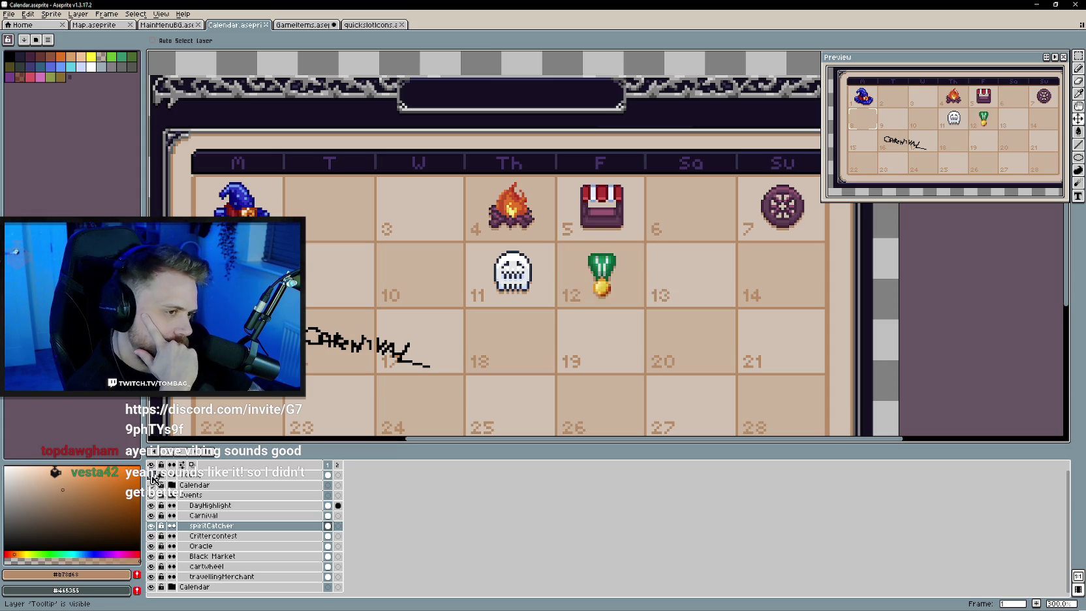
left_click(151, 476)
left_click(151, 476)
left_click(151, 476)
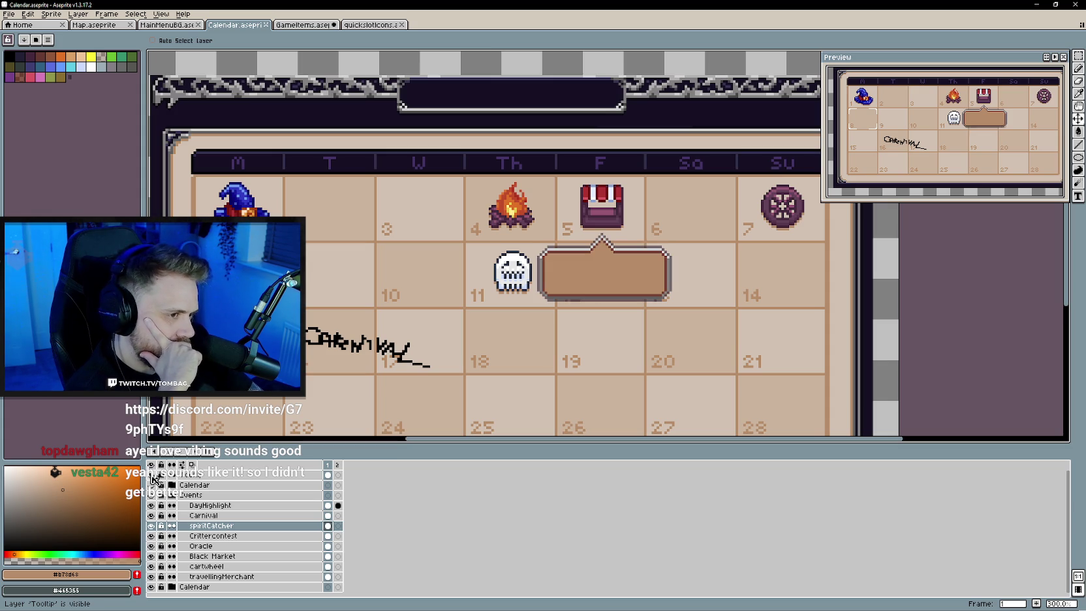
left_click(151, 476)
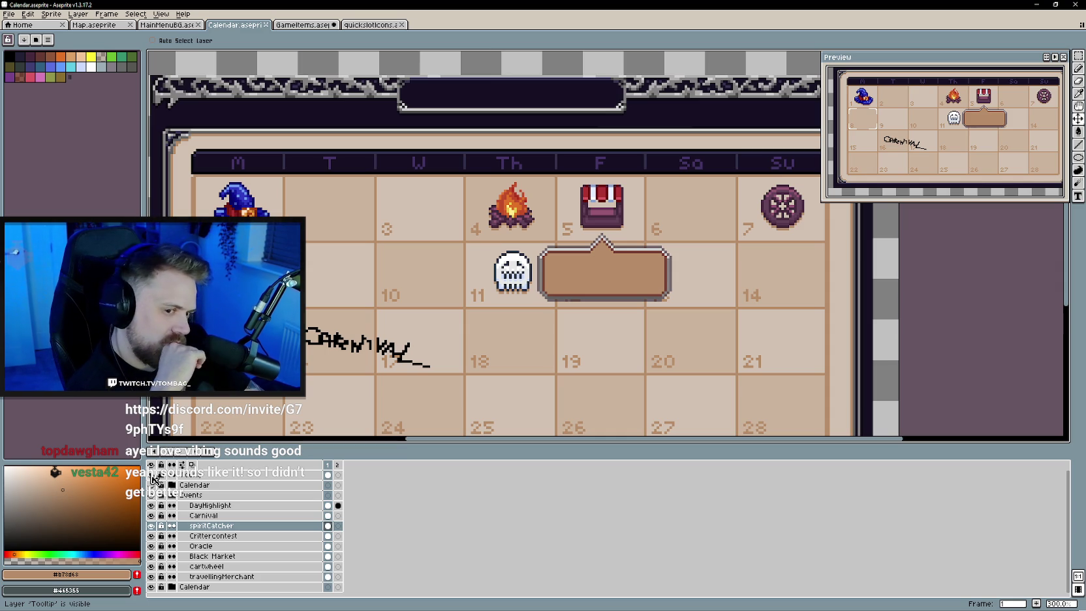
left_click(152, 476)
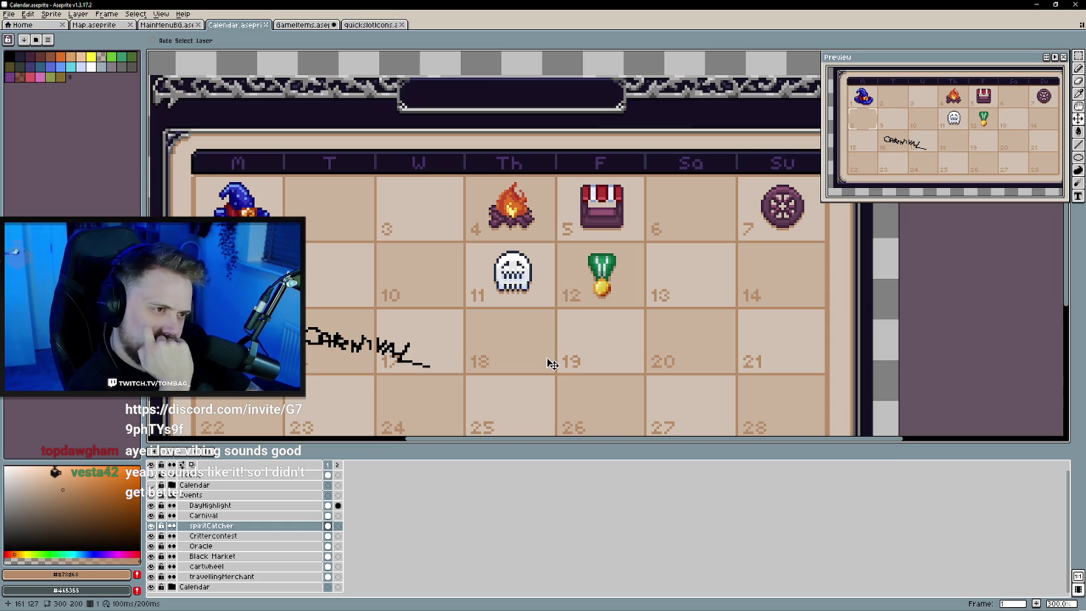
mouse_move(552, 359)
left_mouse_down()
mouse_move(593, 357)
mouse_move(562, 328)
left_mouse_up()
scroll(587, 353, "down", 1)
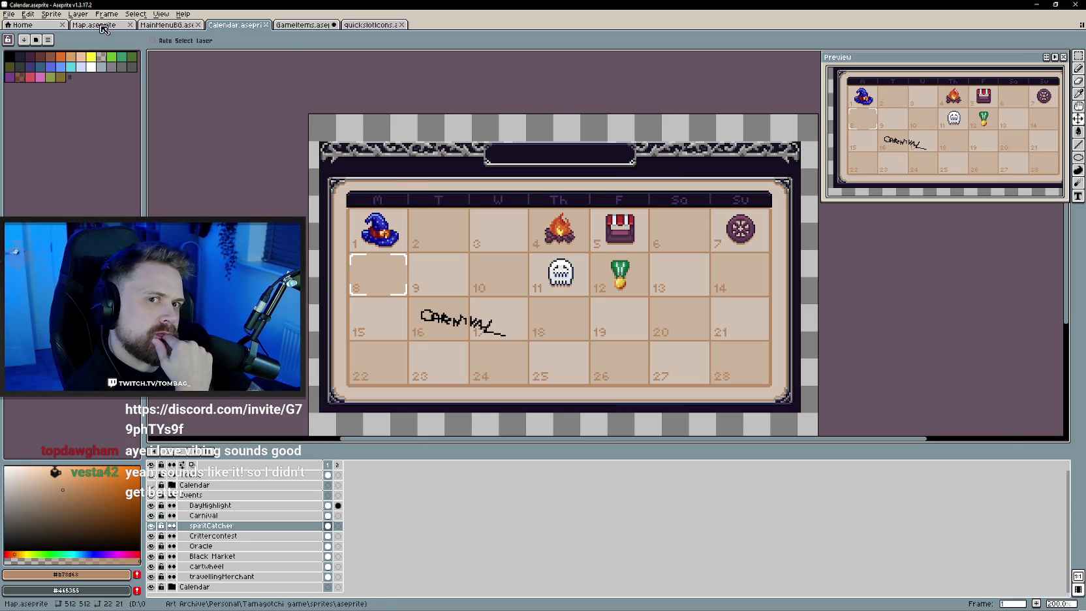
Zoom and pan the Map sprite toward the hot springs, then cycle tabs to GameItems
key("ctrl+shift+Tab")
key("ctrl+shift+Tab")
scroll(504, 325, "down", 2)
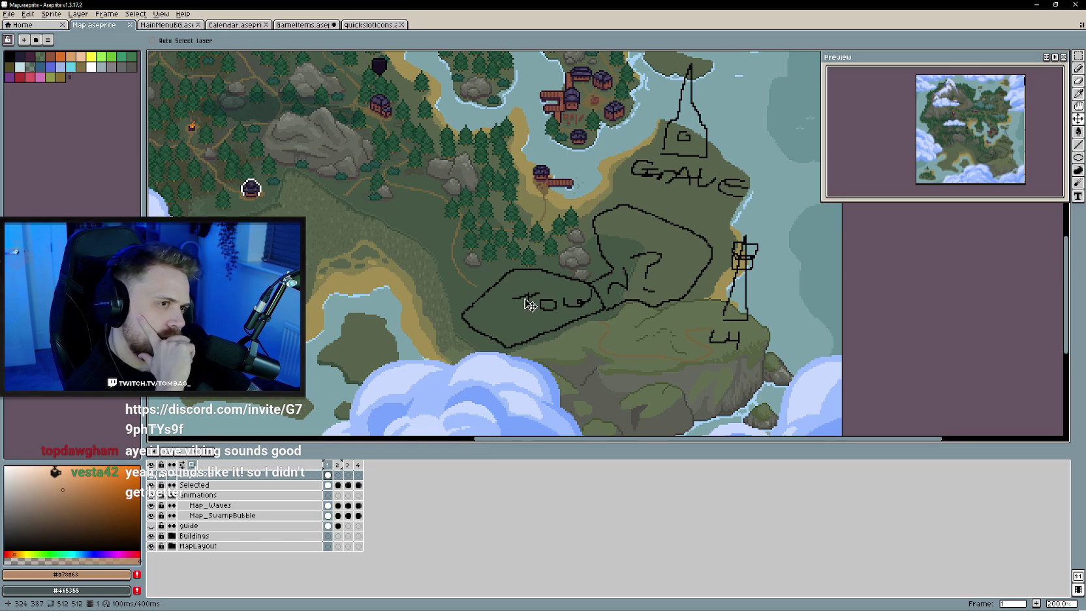
scroll(535, 319, "up", 1)
scroll(536, 318, "down", 1)
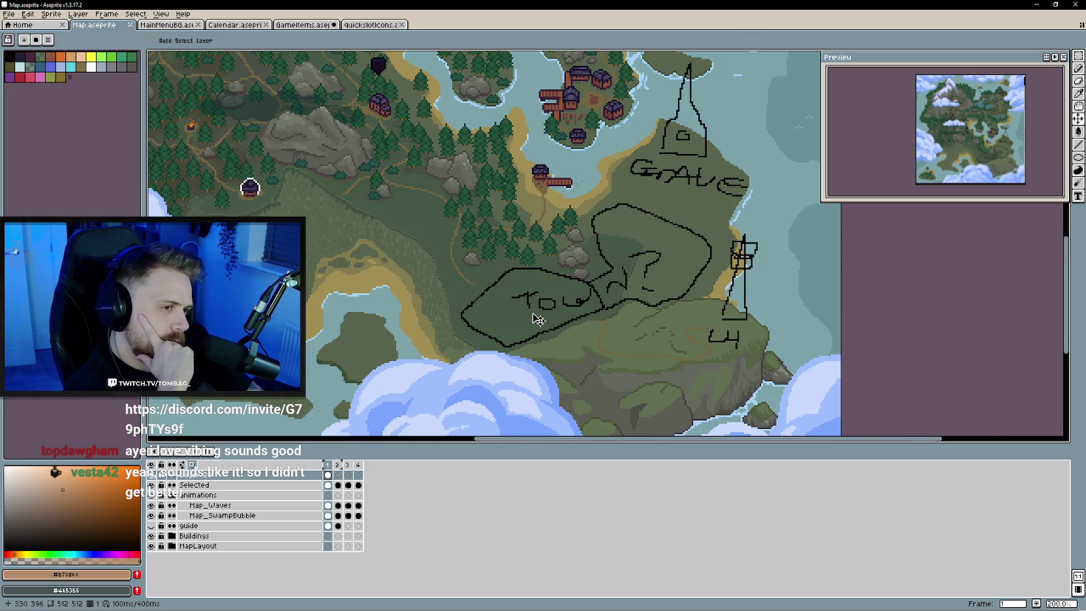
scroll(536, 319, "up", 1)
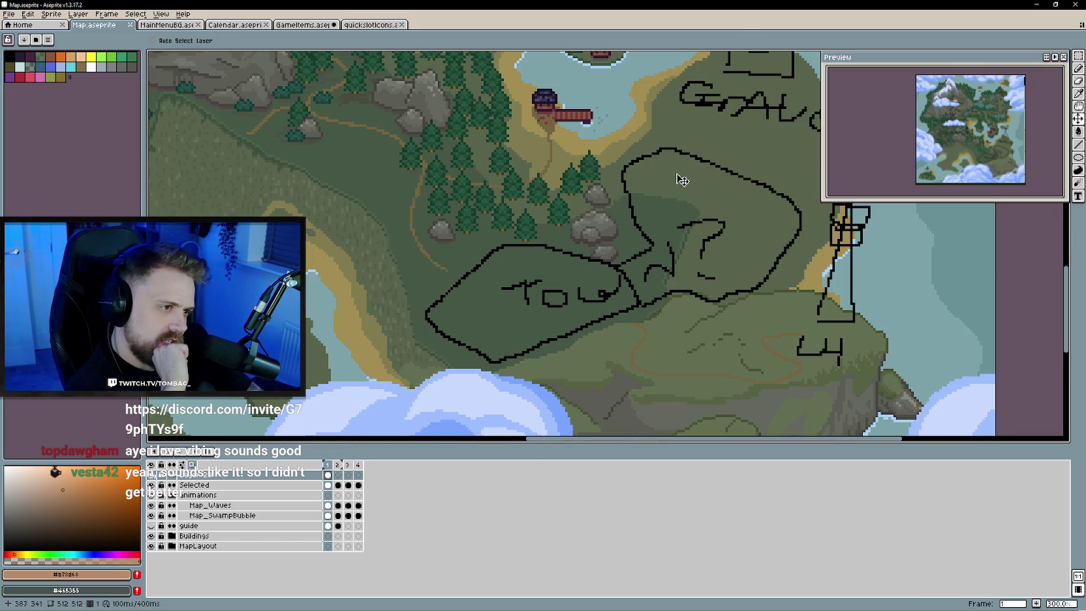
left_click_drag(644, 300, 561, 415)
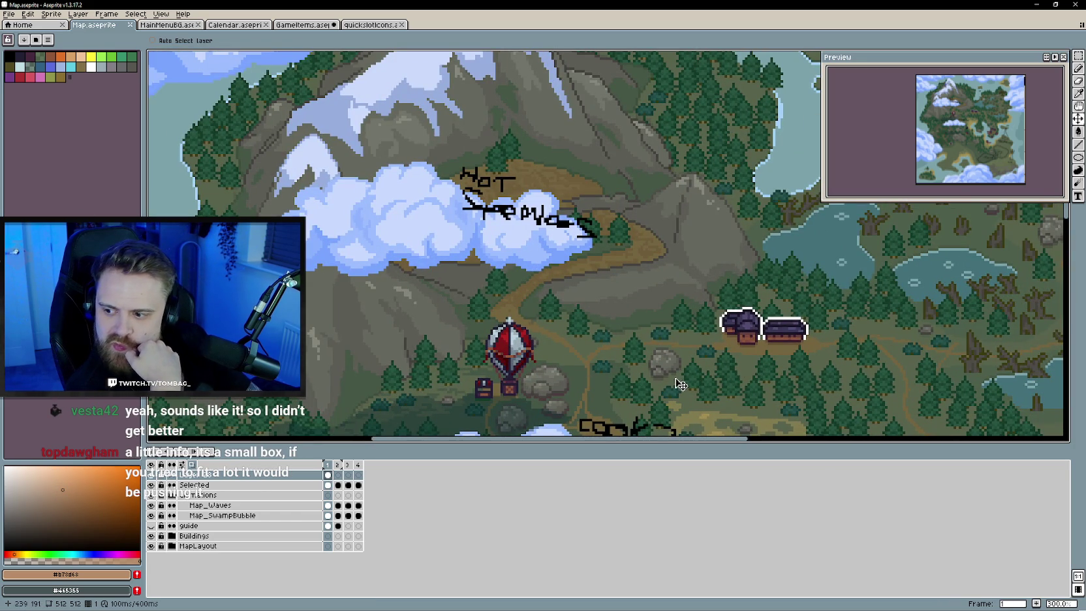
scroll(695, 396, "down", 1)
left_click_drag(696, 396, 485, 235)
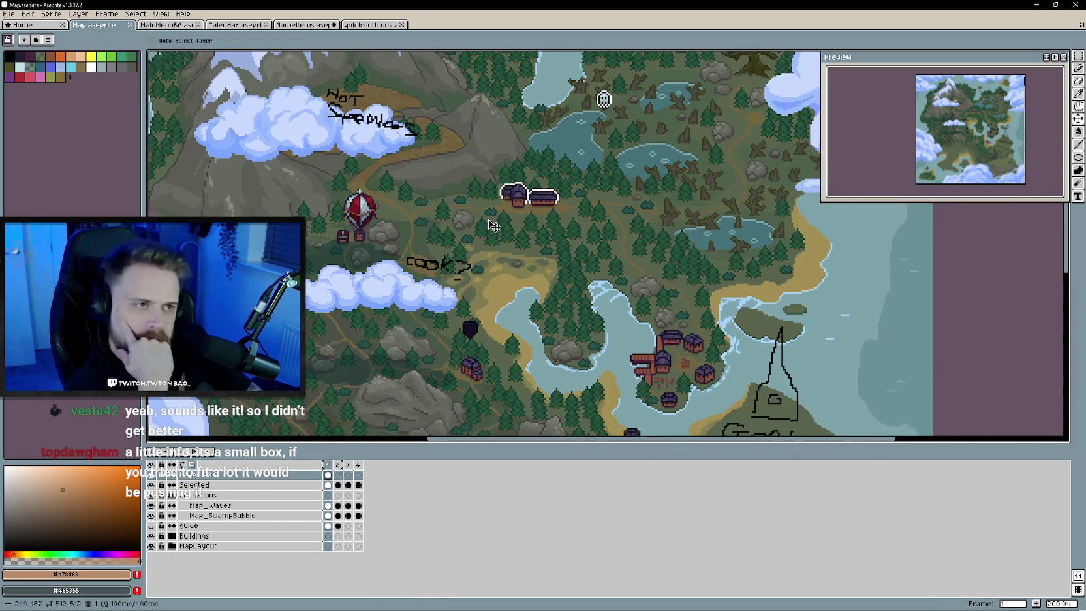
key("ctrl+Tab")
key("ctrl+shift+Tab")
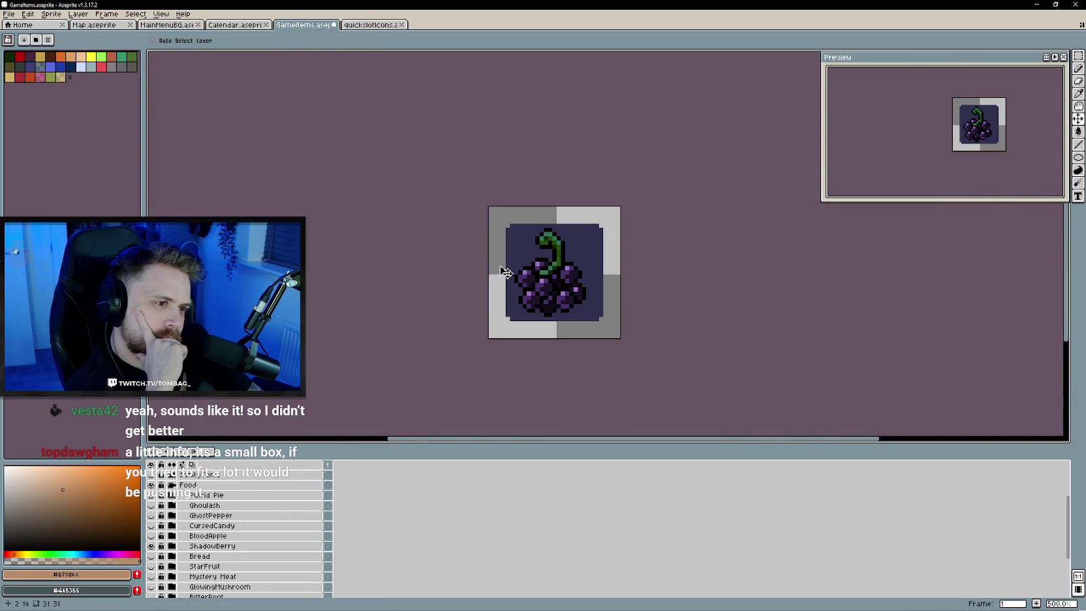
On the Calendar sprite, show the tooltip layer over days 12–13 and zoom in on it
key("ctrl+shift+Tab")
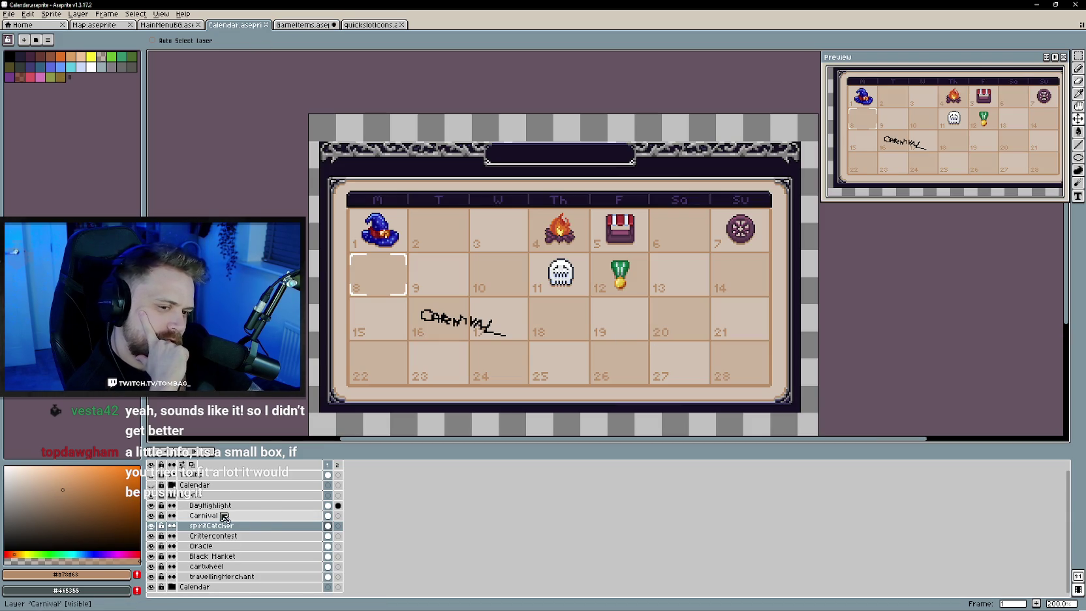
left_click(152, 485)
left_click(153, 485)
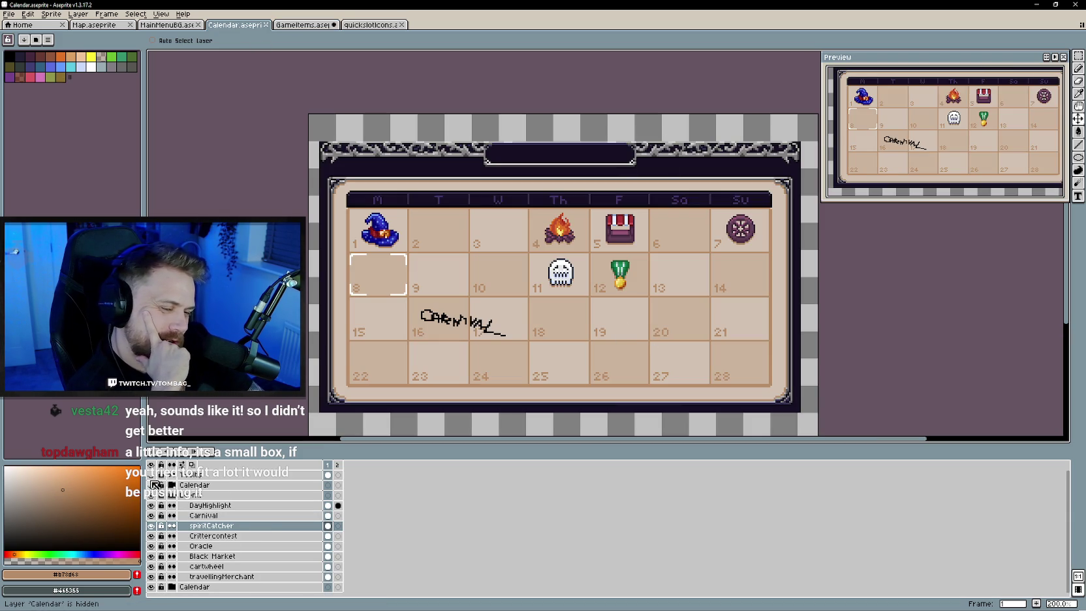
left_click(151, 474)
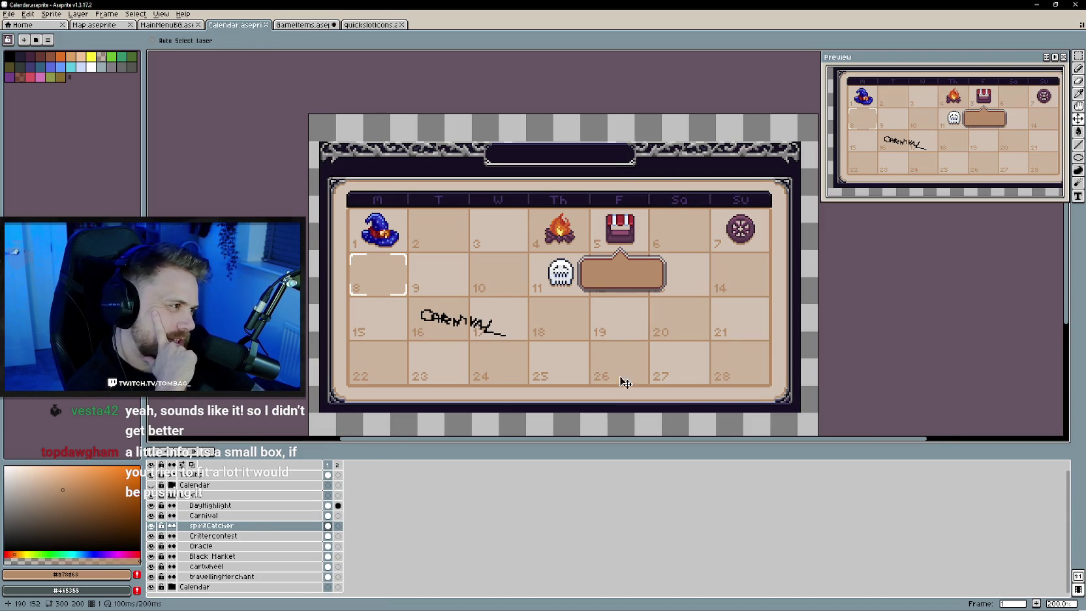
scroll(669, 361, "right", 1)
scroll(525, 379, "up", 1)
scroll(496, 340, "right", 1)
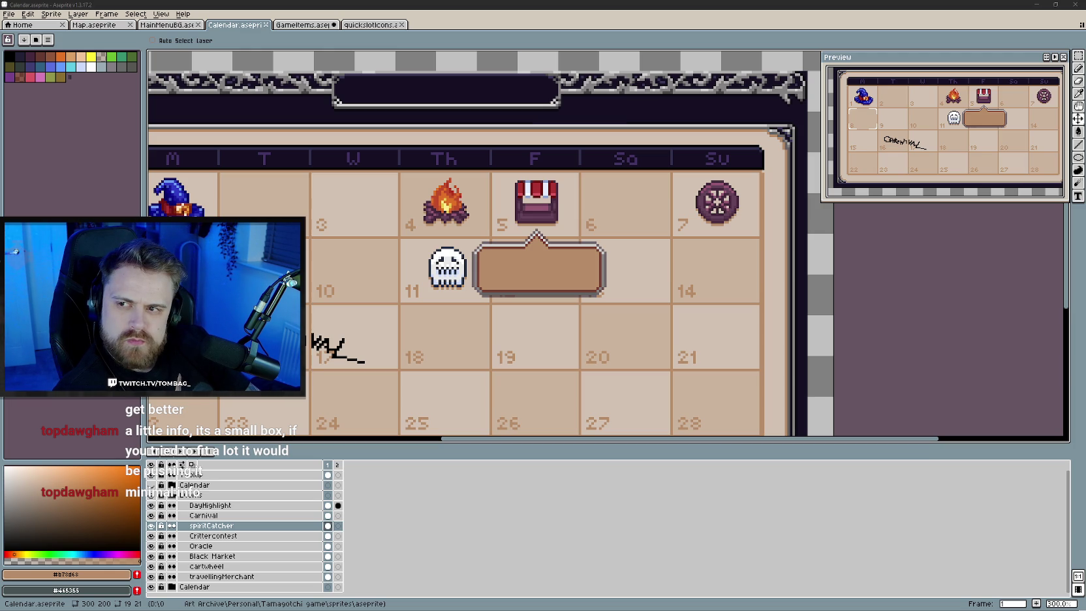
left_click_drag(534, 324, 533, 330)
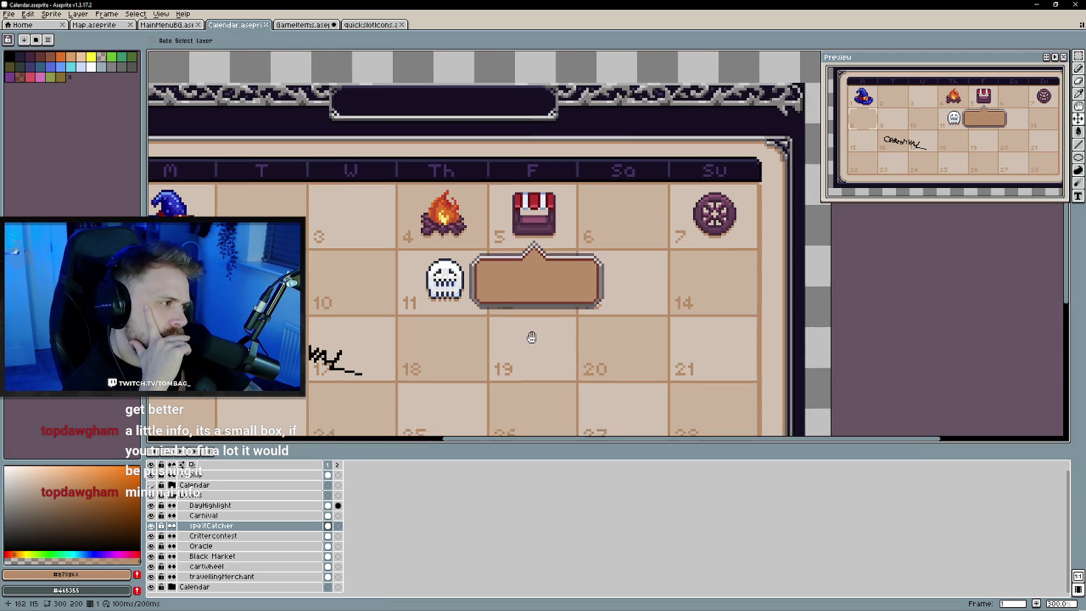
scroll(560, 320, "down", 1)
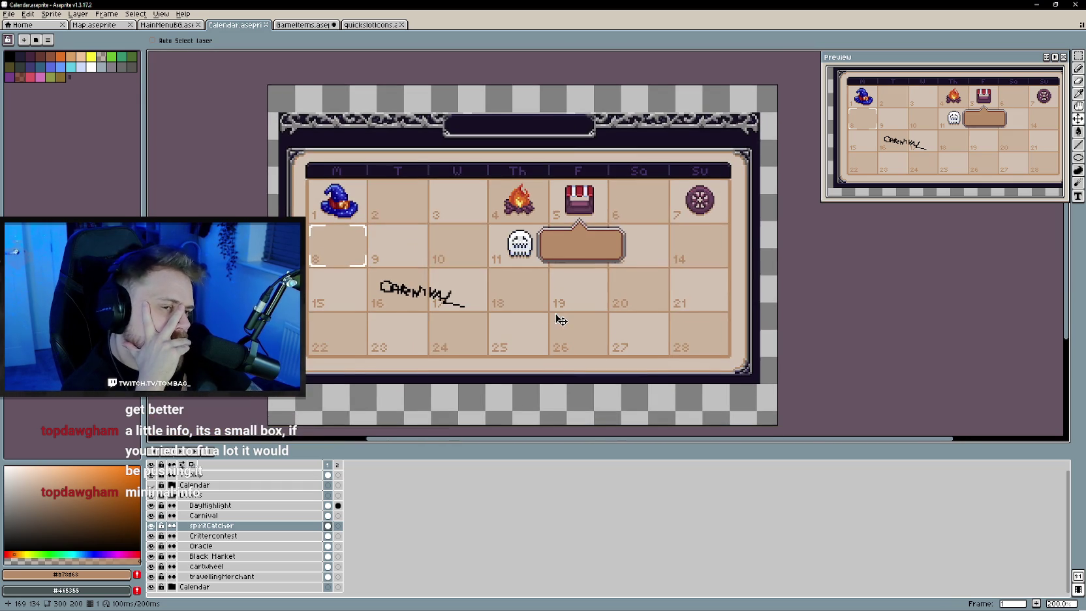
left_click_drag(552, 315, 566, 316)
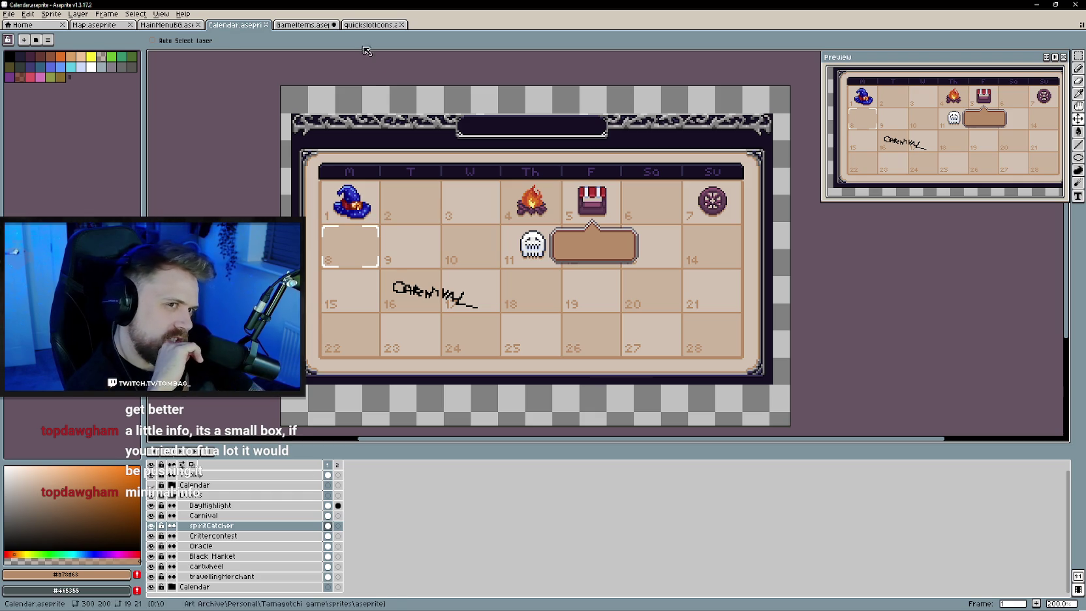
Switch to the Map sprite and zoom in on the snowy mountain-top tower
left_click(98, 25)
scroll(554, 216, "up", 2)
scroll(555, 216, "up", 1)
scroll(554, 216, "up", 1)
left_click_drag(653, 356, 623, 310)
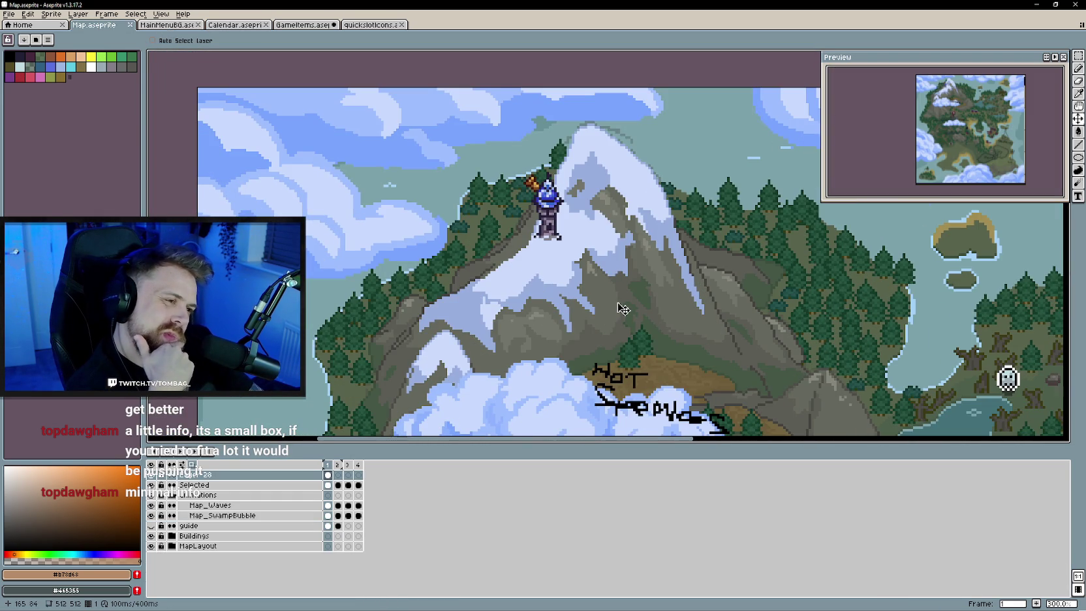
scroll(623, 309, "up", 1)
scroll(623, 309, "down", 1)
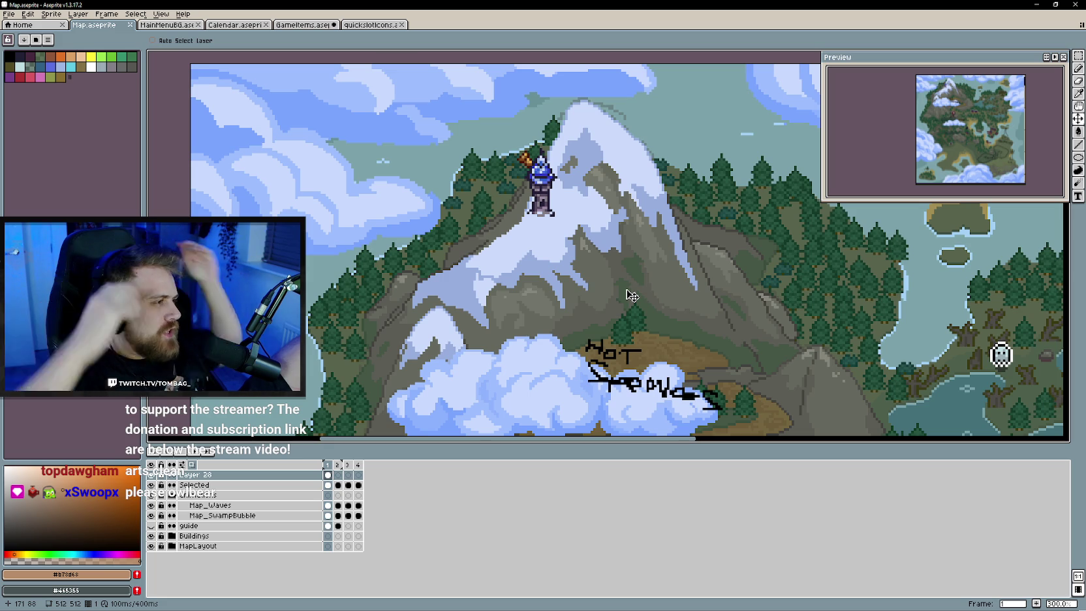
scroll(634, 296, "down", 1)
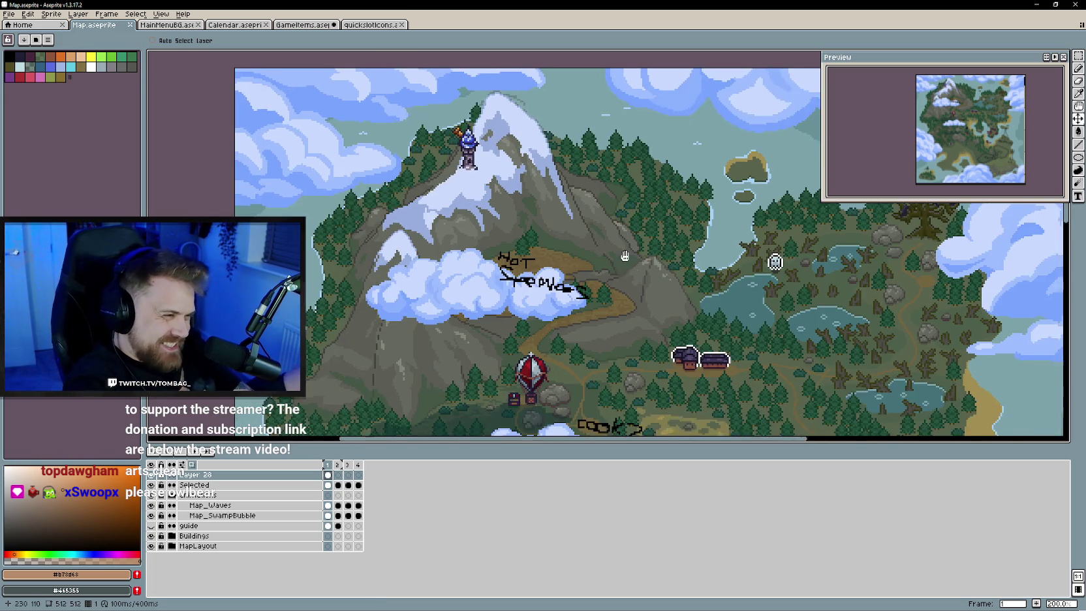
mouse_move(736, 306)
left_mouse_down()
mouse_move(681, 326)
mouse_move(655, 276)
mouse_move(618, 247)
mouse_move(520, 246)
mouse_move(608, 348)
left_mouse_up()
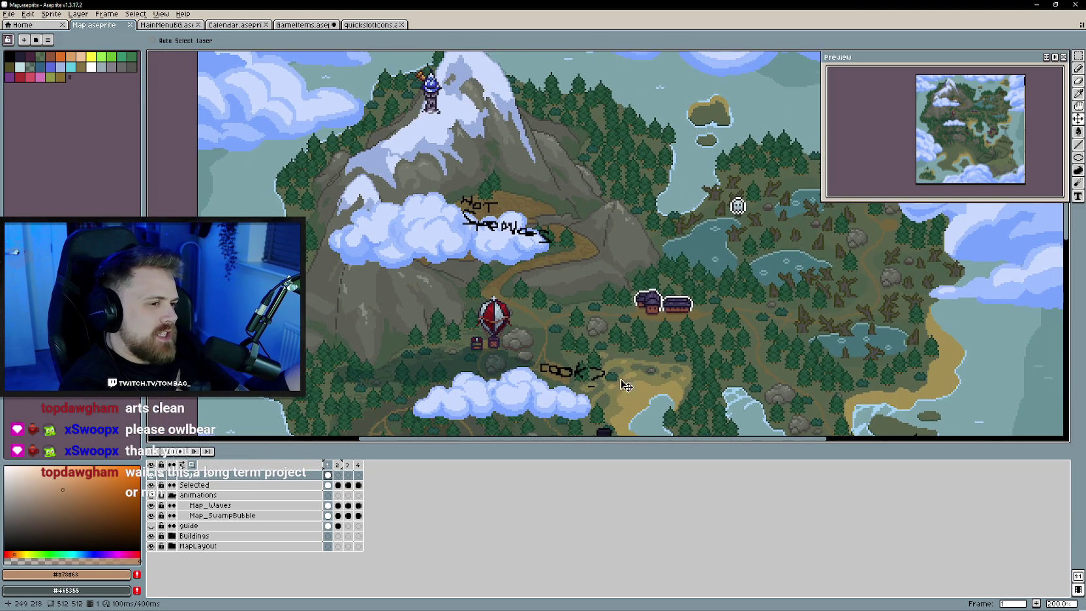
left_click_drag(626, 386, 580, 248)
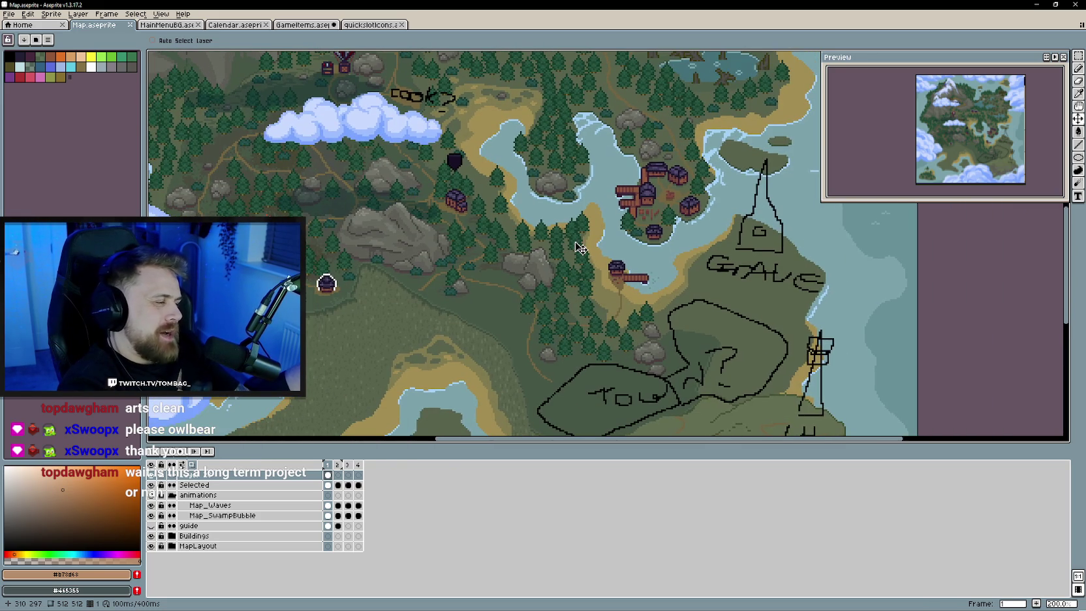
key("alt+Tab")
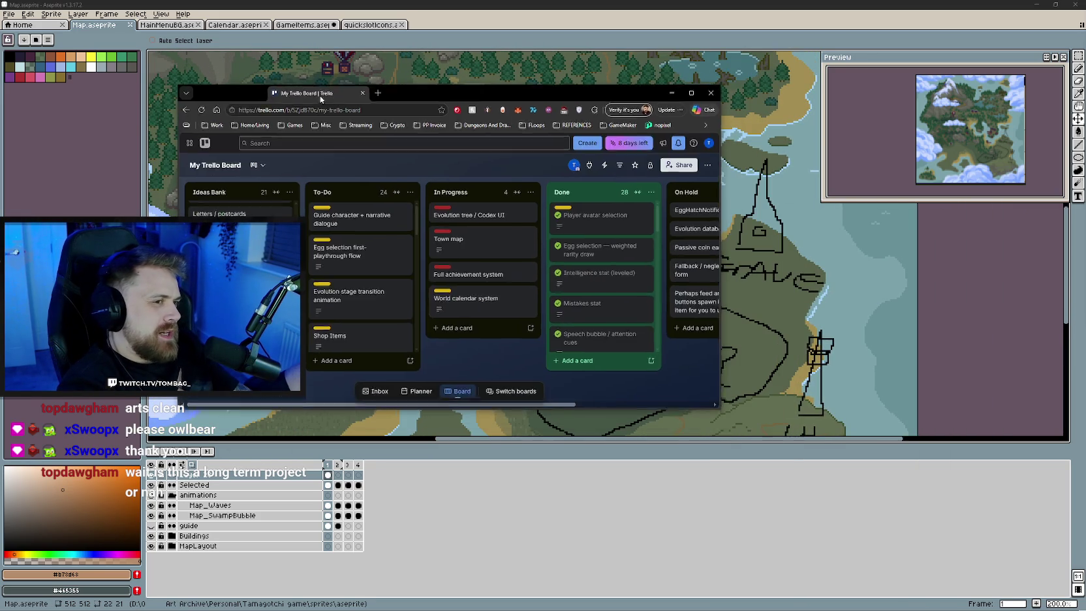
Widen the Trello board window and scroll through its lists
left_click_drag(725, 395, 959, 395)
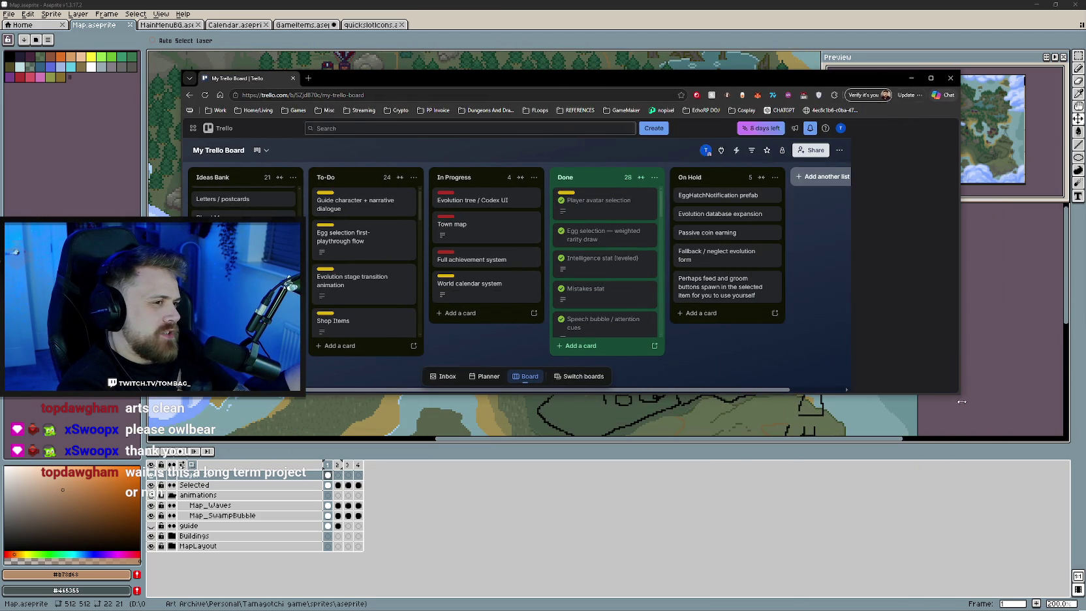
left_click_drag(794, 394, 793, 524)
scroll(602, 295, "down", 3)
scroll(602, 295, "down", 5)
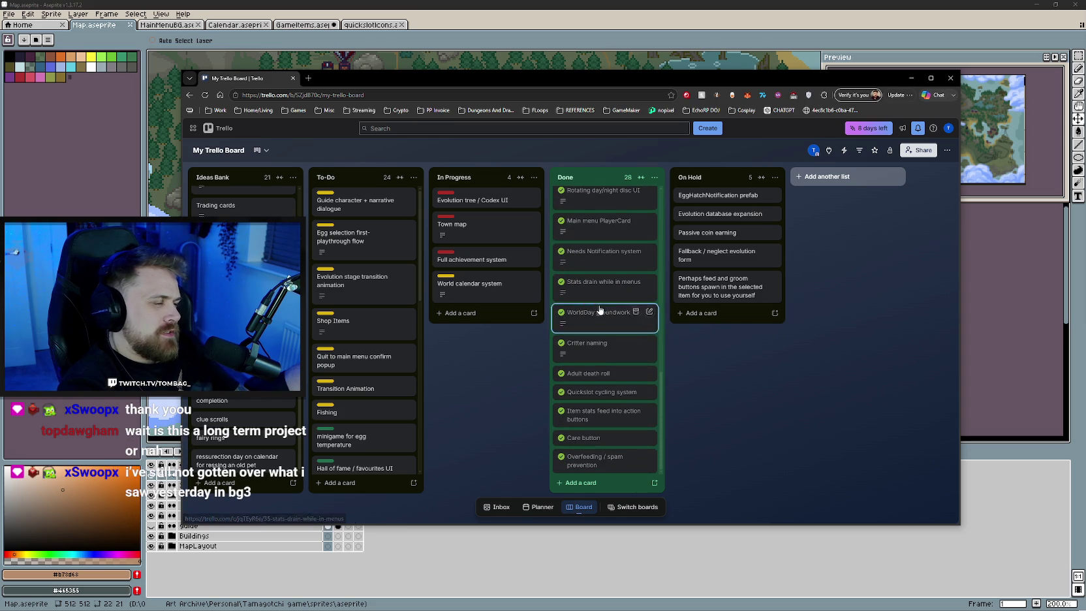
scroll(602, 327, "up", 3)
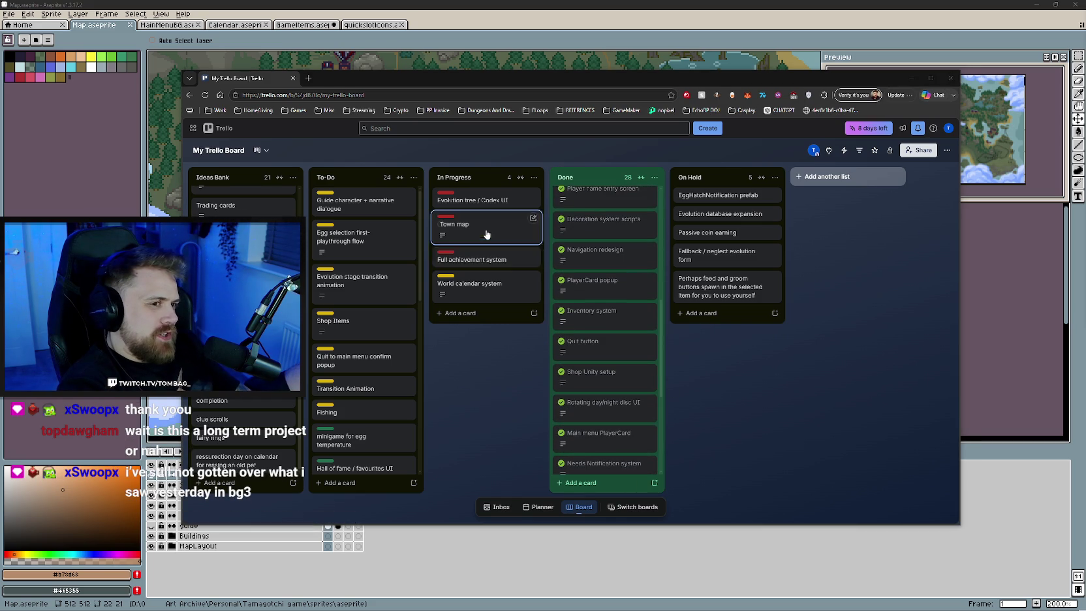
scroll(351, 238, "down", 2)
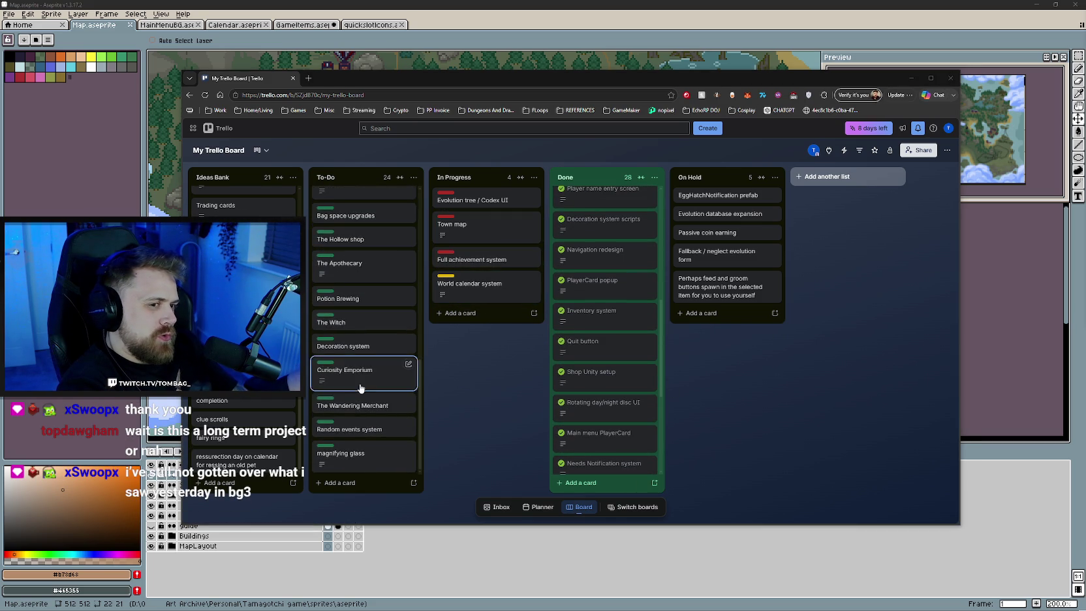
scroll(372, 341, "up", 3)
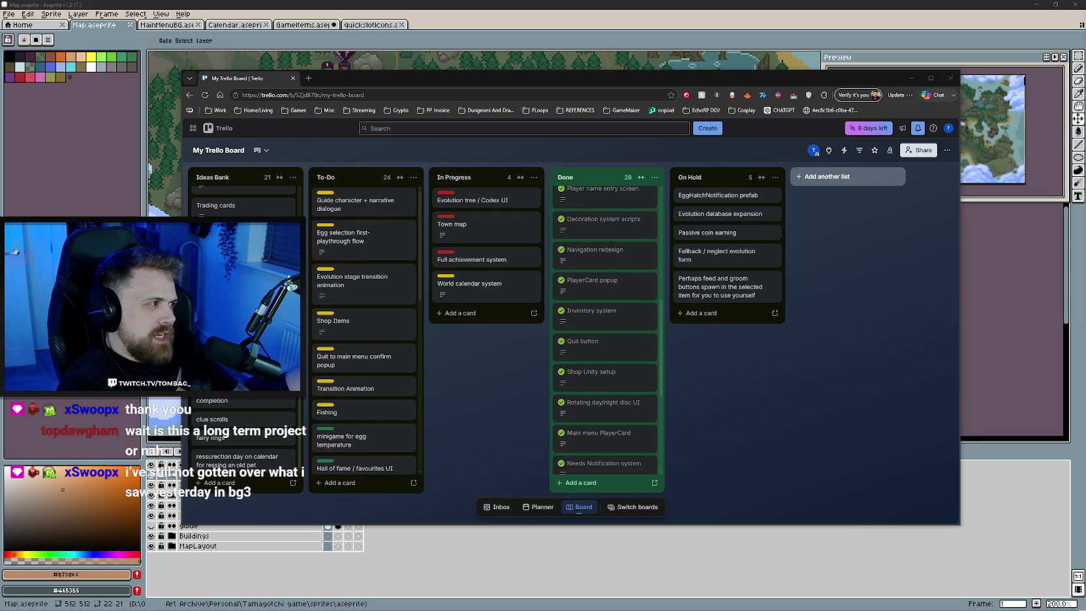
Scroll further through the board's lists, then close the Trello browser window
left_click_drag(457, 78, 561, 76)
scroll(361, 316, "up", 4)
scroll(361, 315, "down", 1)
scroll(361, 316, "down", 2)
scroll(361, 316, "down", 1)
scroll(482, 248, "down", 1)
scroll(496, 288, "down", 3)
scroll(710, 300, "down", 2)
scroll(708, 308, "down", 2)
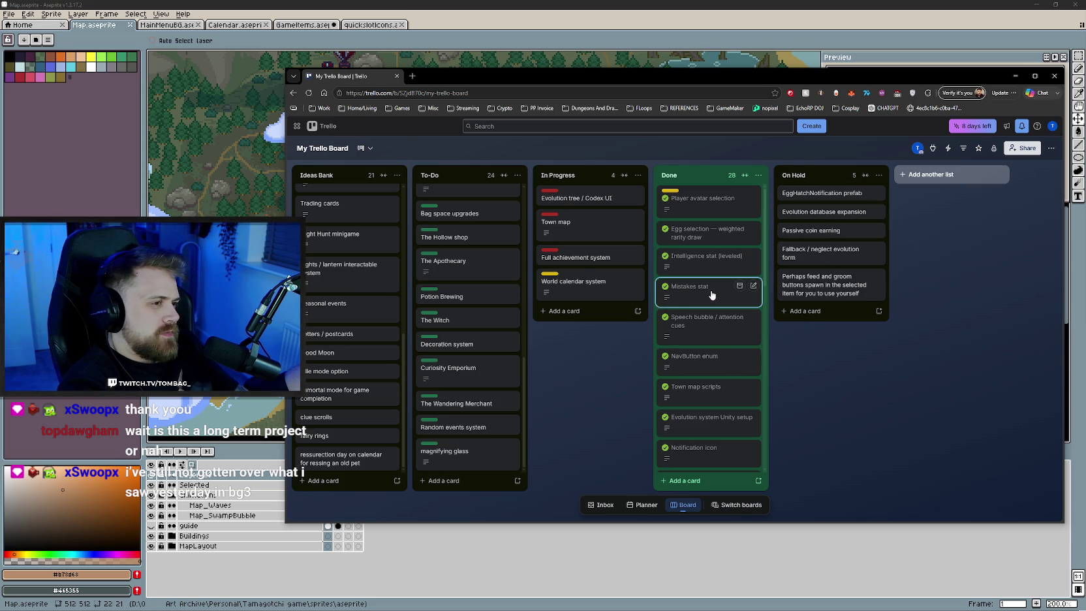
scroll(720, 316, "down", 3)
scroll(721, 328, "up", 3)
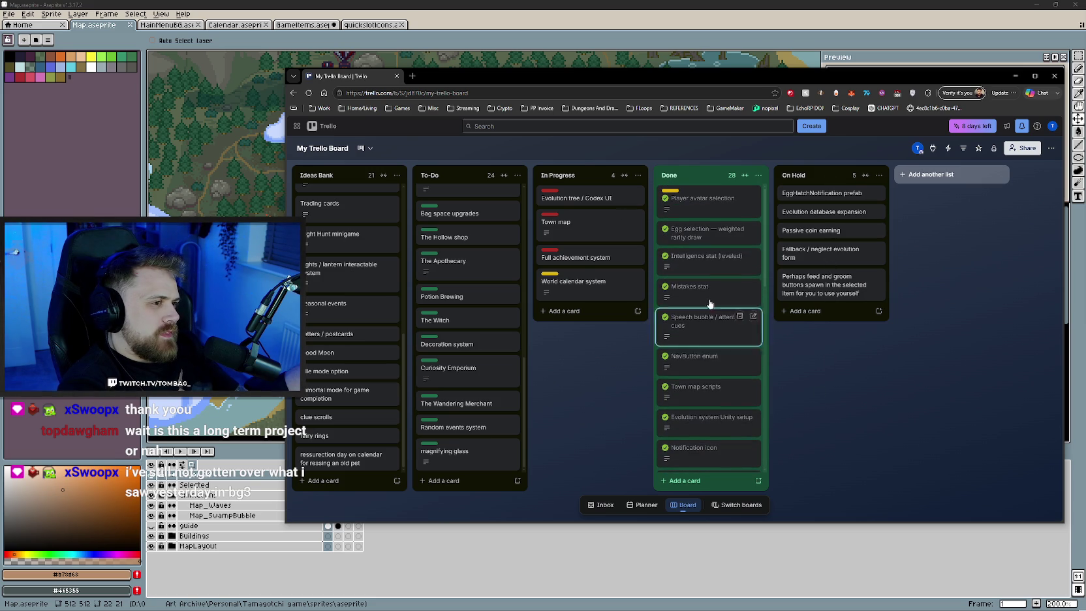
left_click(398, 76)
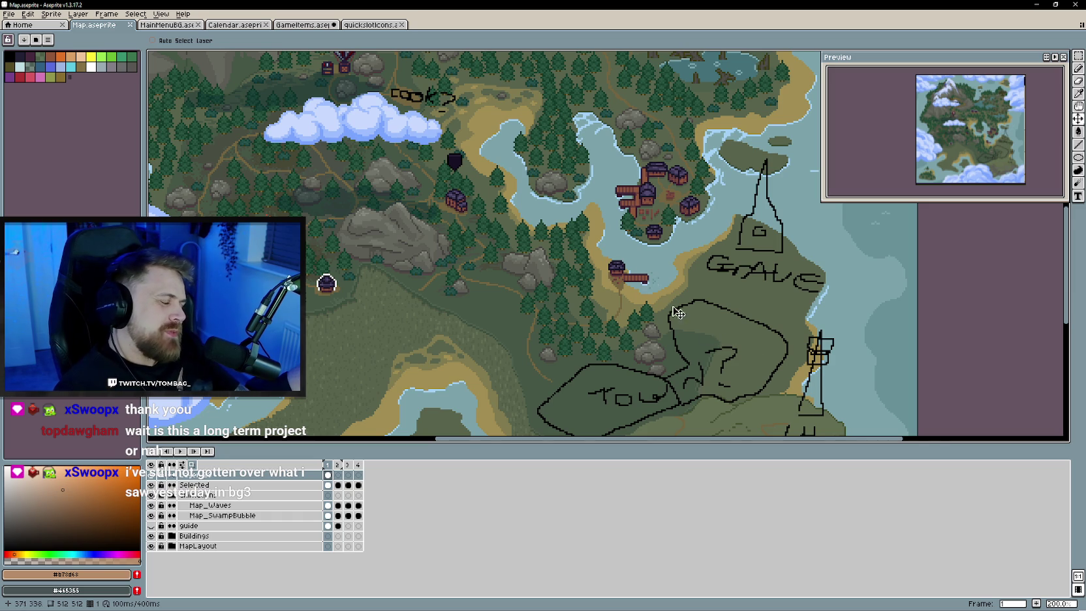
left_click_drag(669, 313, 594, 258)
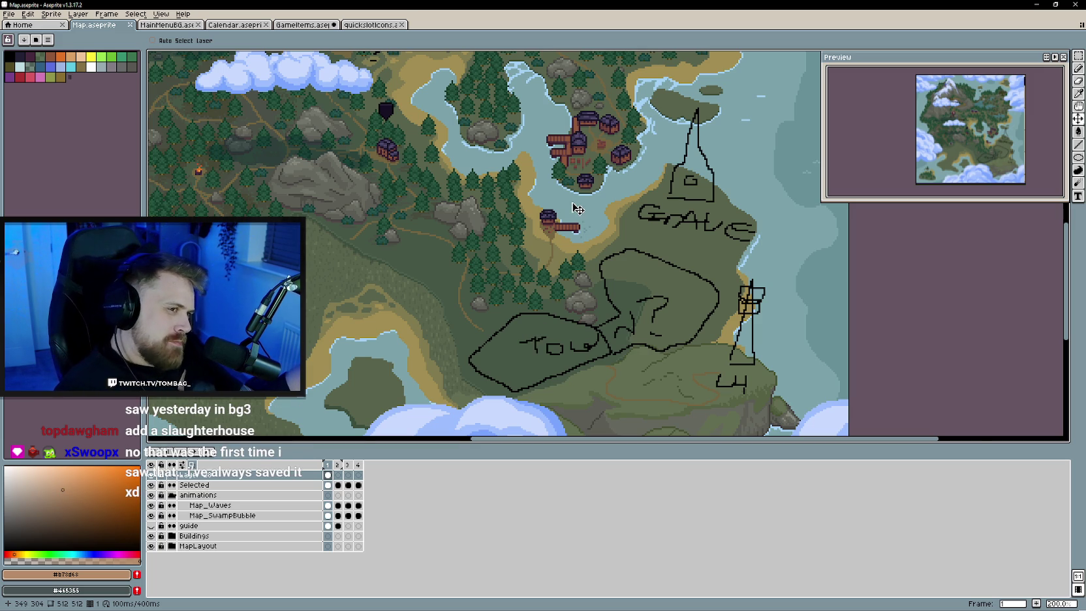
scroll(532, 344, "down", 2)
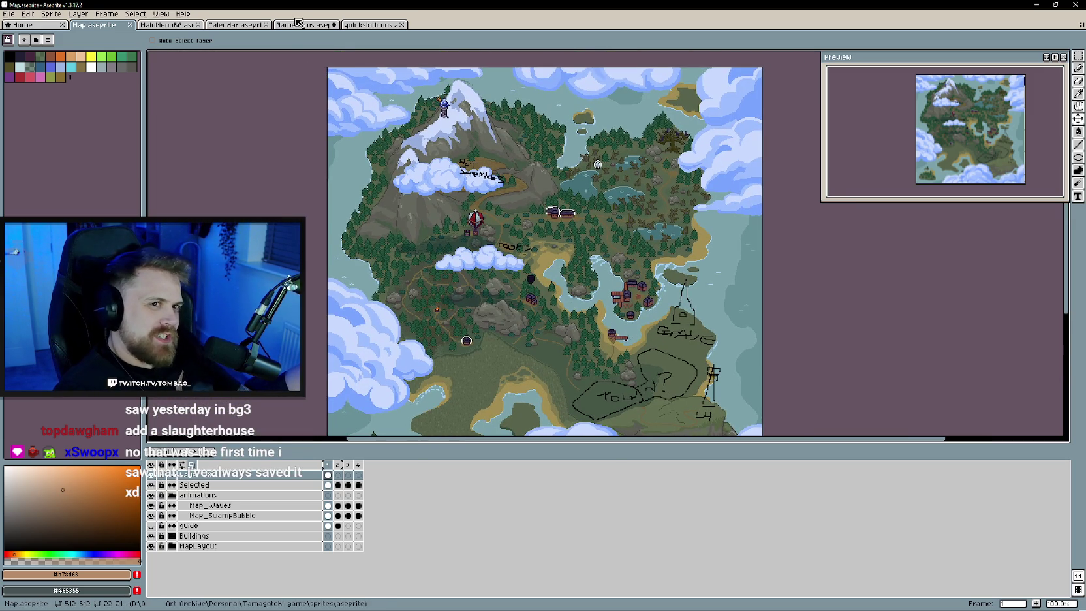
In GameItems, show the BoneChunk item instead of the grapes
left_click(297, 25)
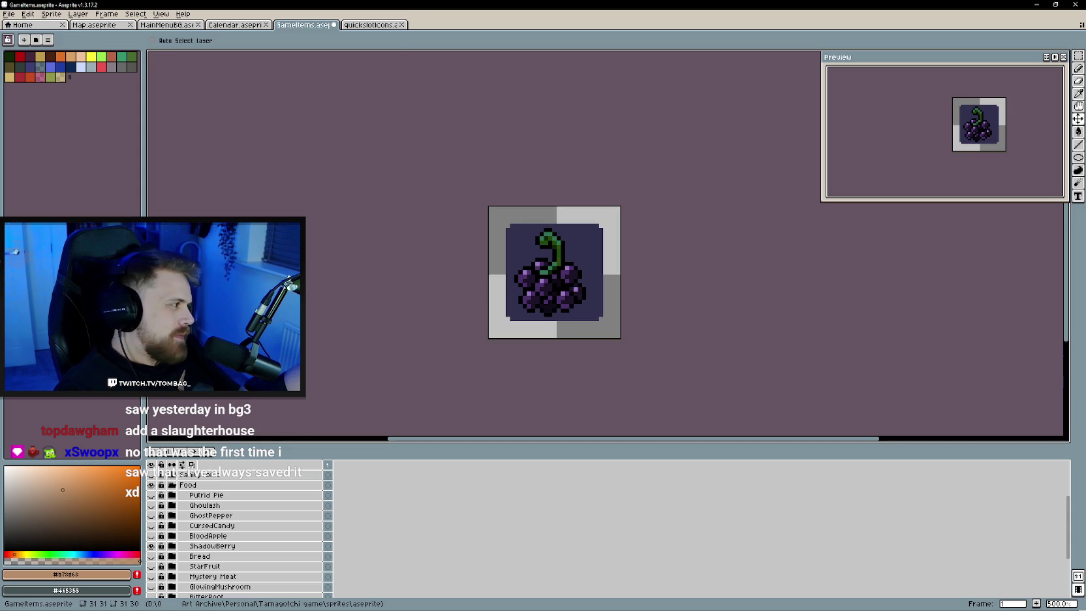
left_click(370, 25)
key("ctrl+shift+Tab")
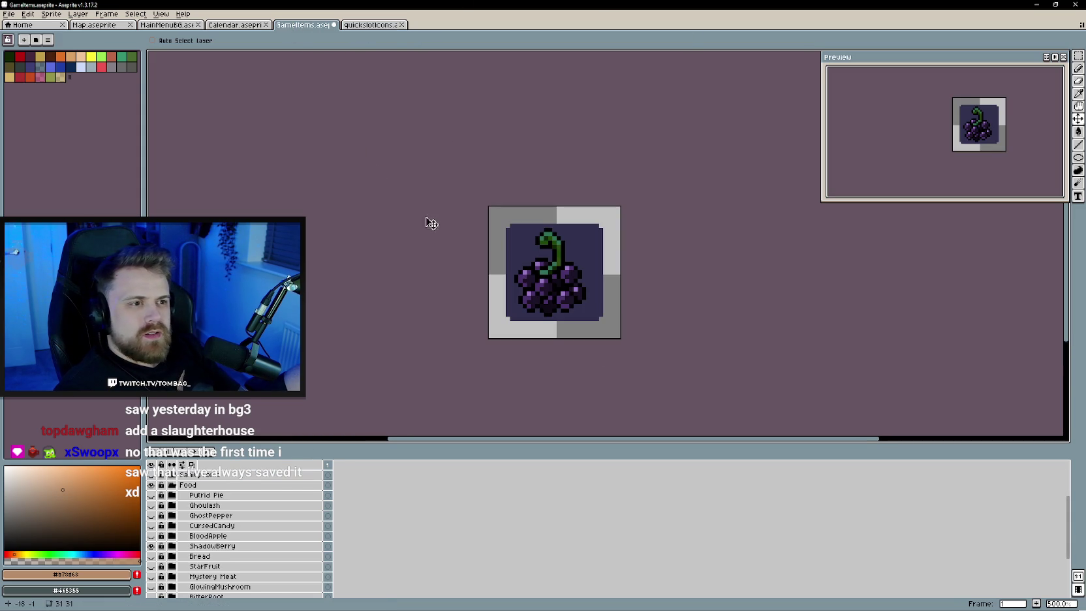
left_click(151, 545)
scroll(152, 547, "down", 5)
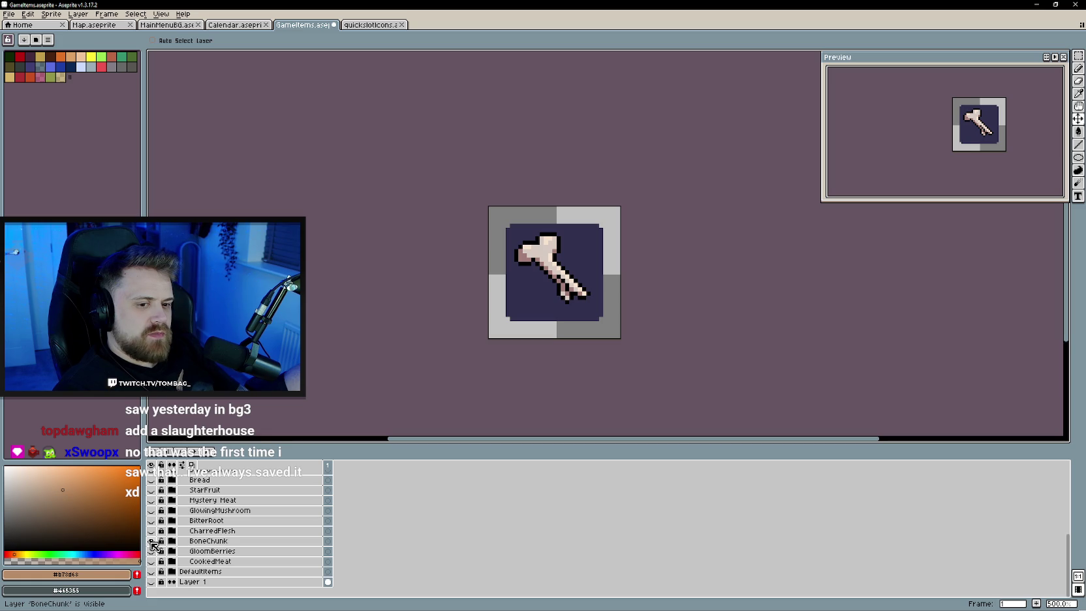
left_click_drag(415, 270, 412, 276)
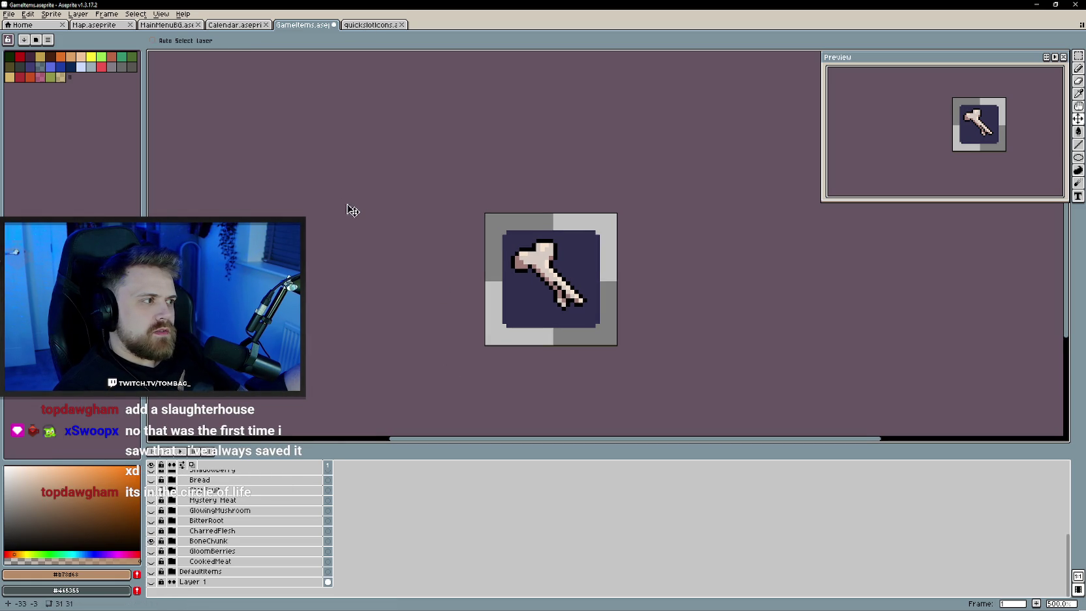
left_click(359, 25)
left_click(303, 26)
On the Calendar sprite, hide the tooltip box and small calendar icon to reveal the medal
left_click(235, 25)
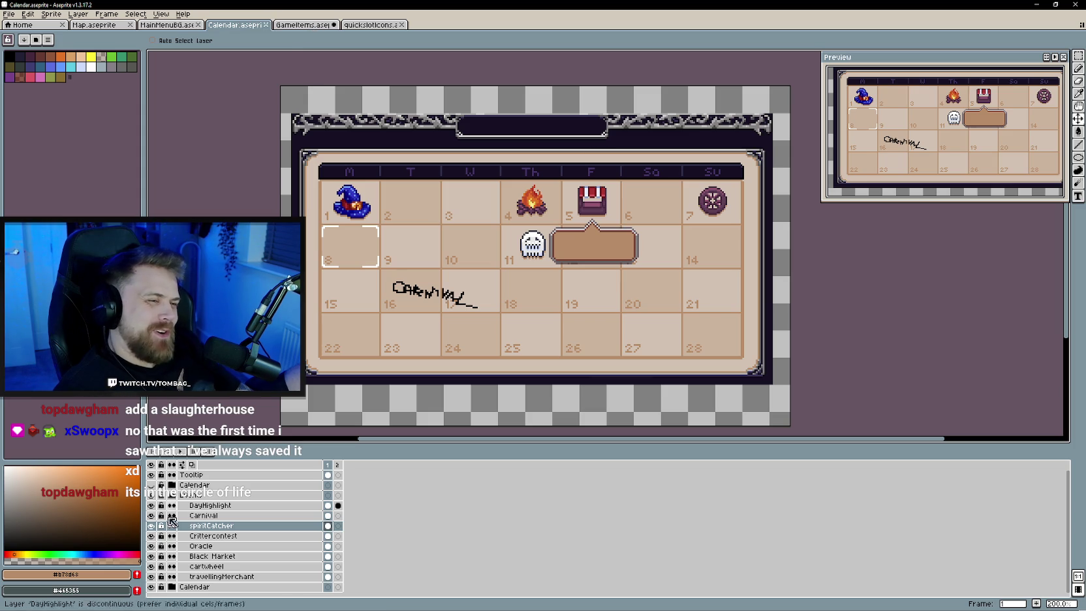
left_click(151, 485)
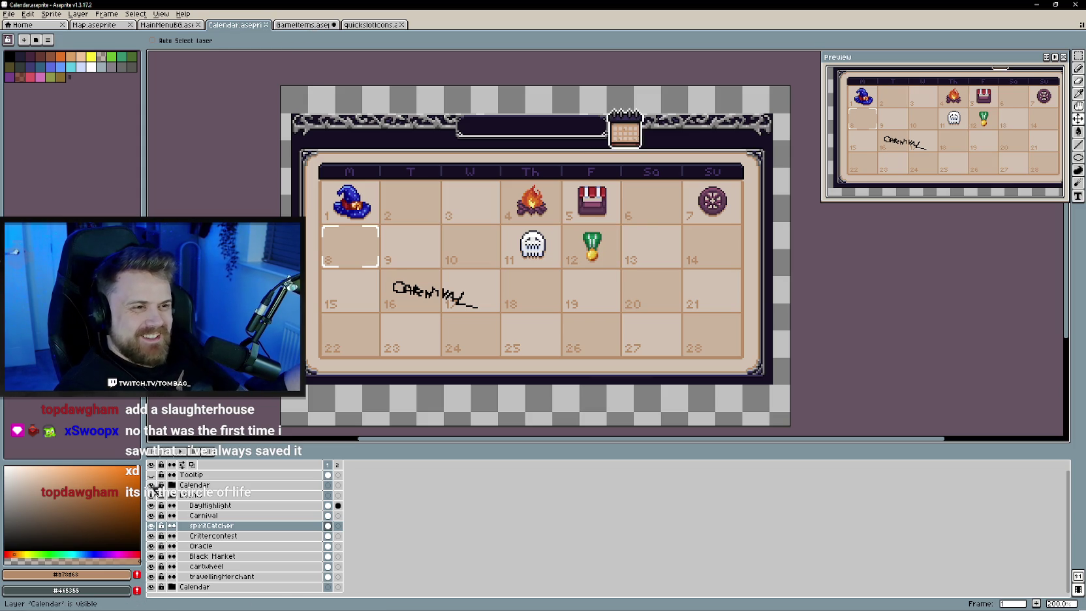
left_click(151, 495)
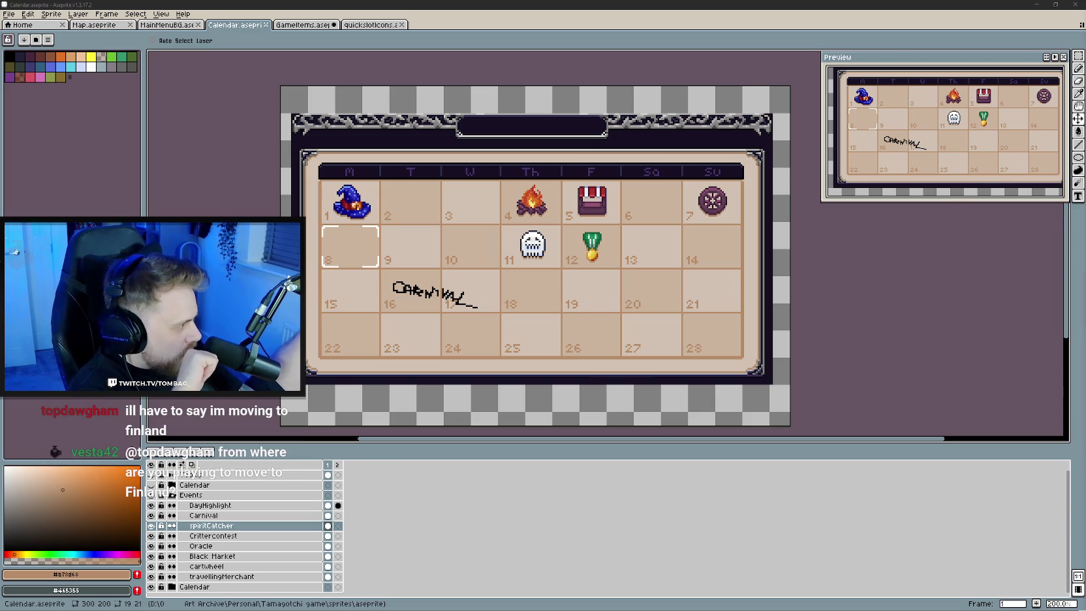
Switch from Aseprite over to the Unity project
key("alt+Tab")
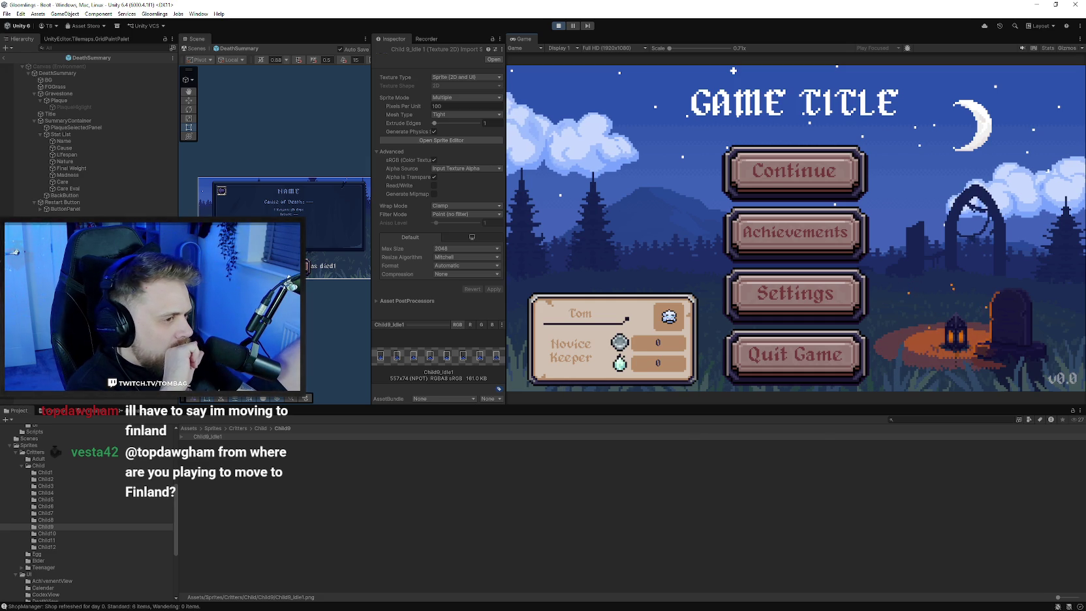
Switch back from Unity to the Calendar sprite in Aseprite
key("alt+Tab")
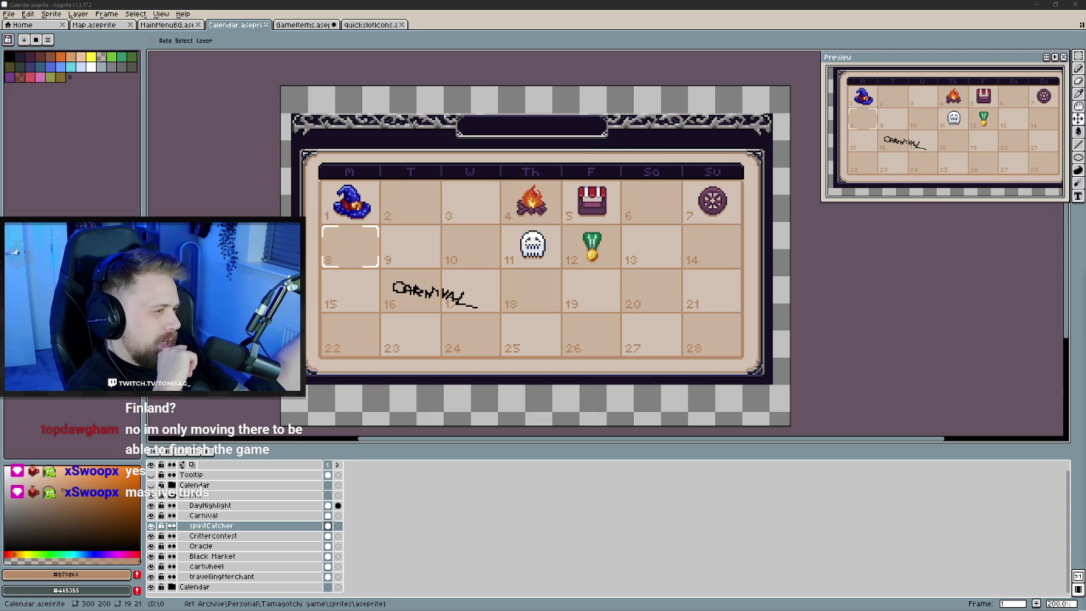
Zoom into poop.png in the Photos viewer, then close the viewer window
scroll(529, 354, "up", 5)
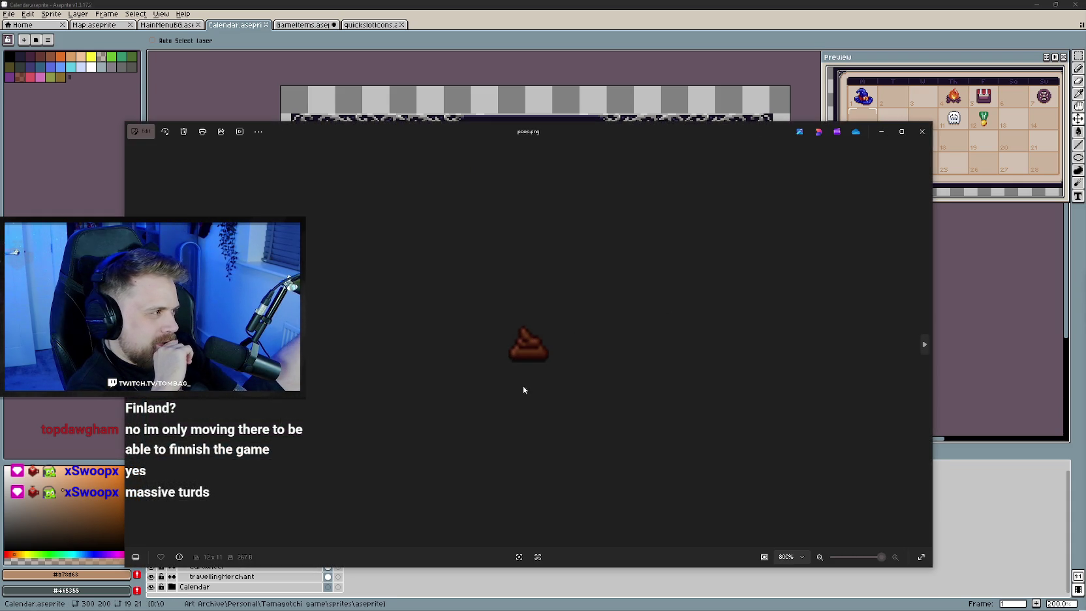
left_click(923, 132)
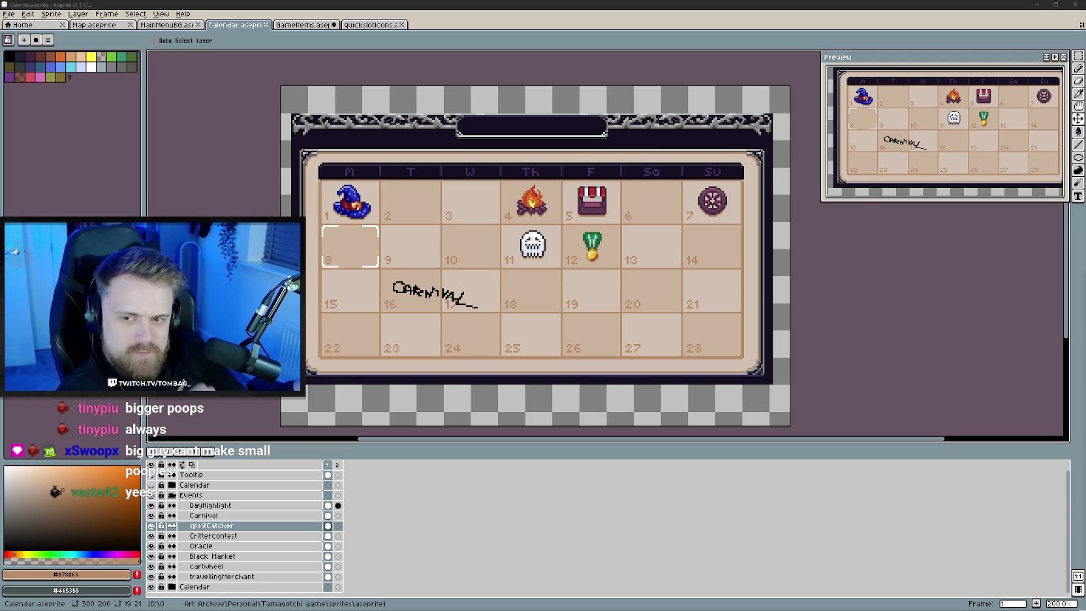
Enlarge the Preview panel and pan it until the calendar's whole frame, including the top border, shows
left_click_drag(849, 194, 916, 133)
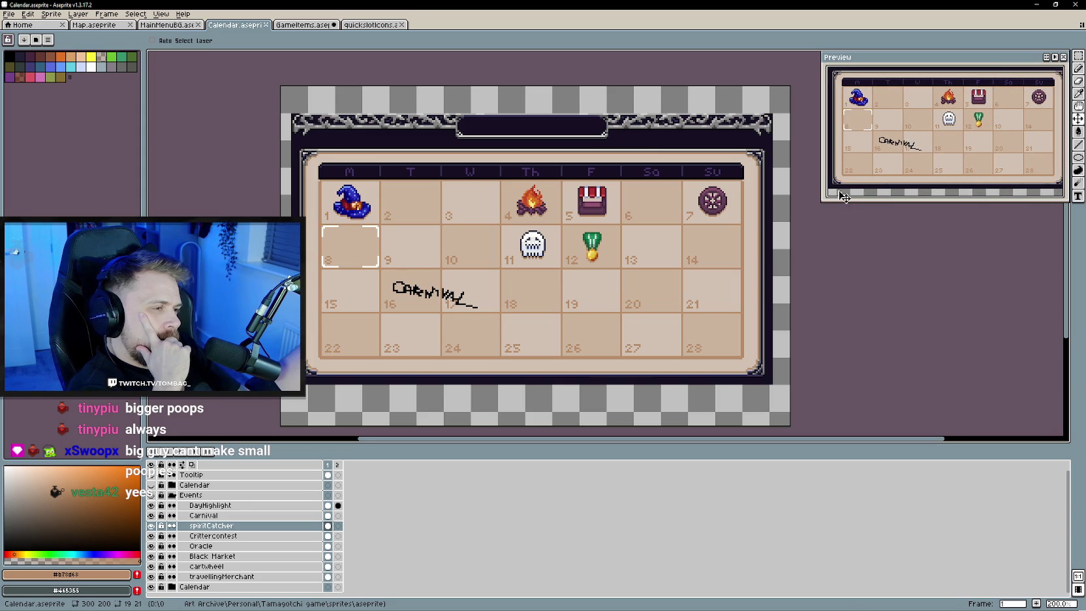
left_click_drag(824, 200, 805, 225)
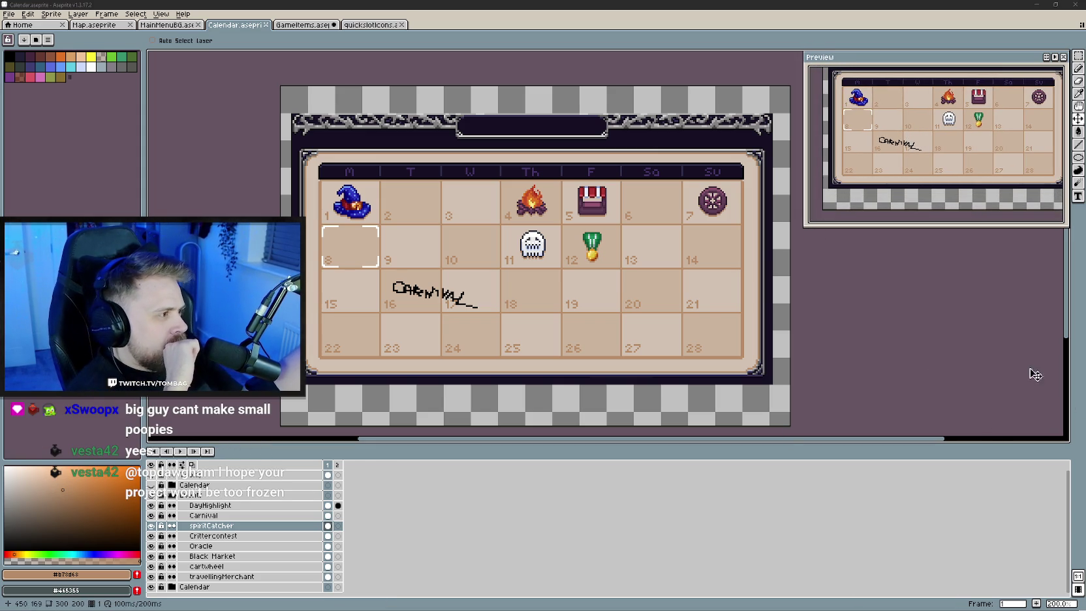
left_click_drag(902, 180, 889, 202)
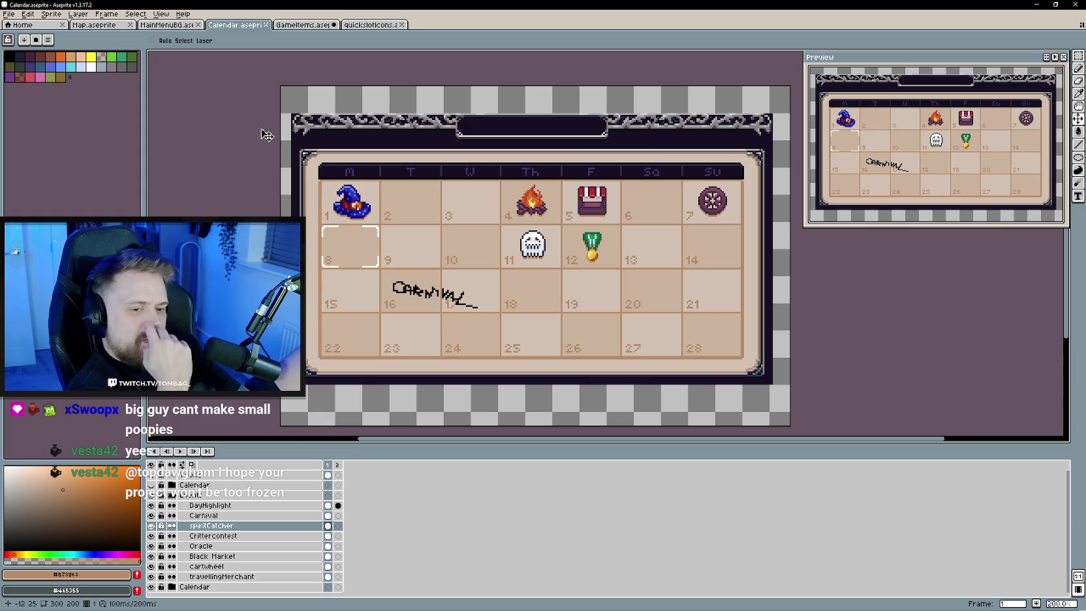
left_click(301, 25)
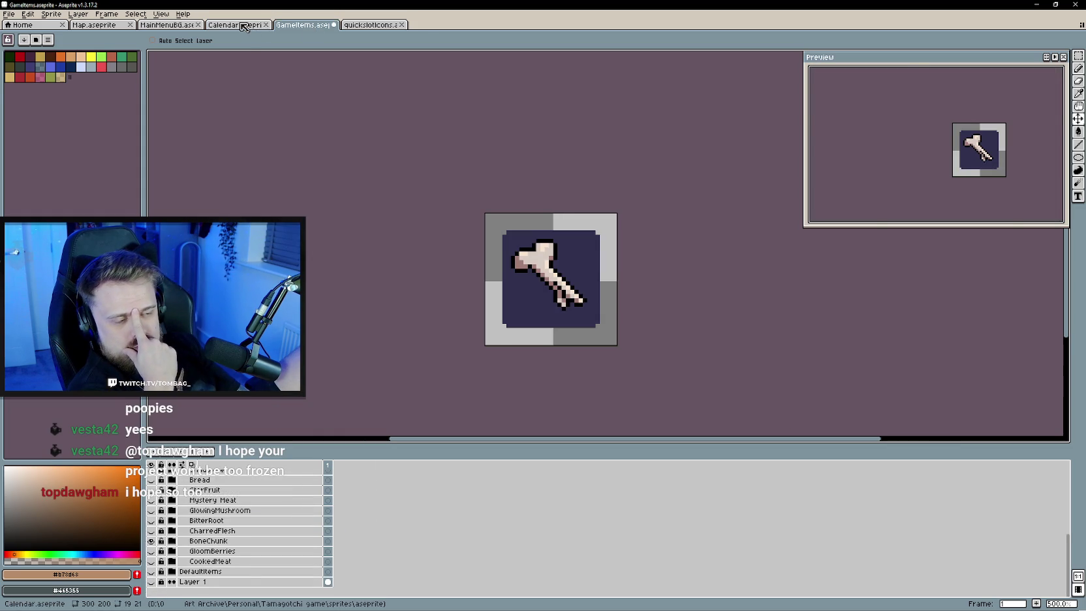
left_click(247, 26)
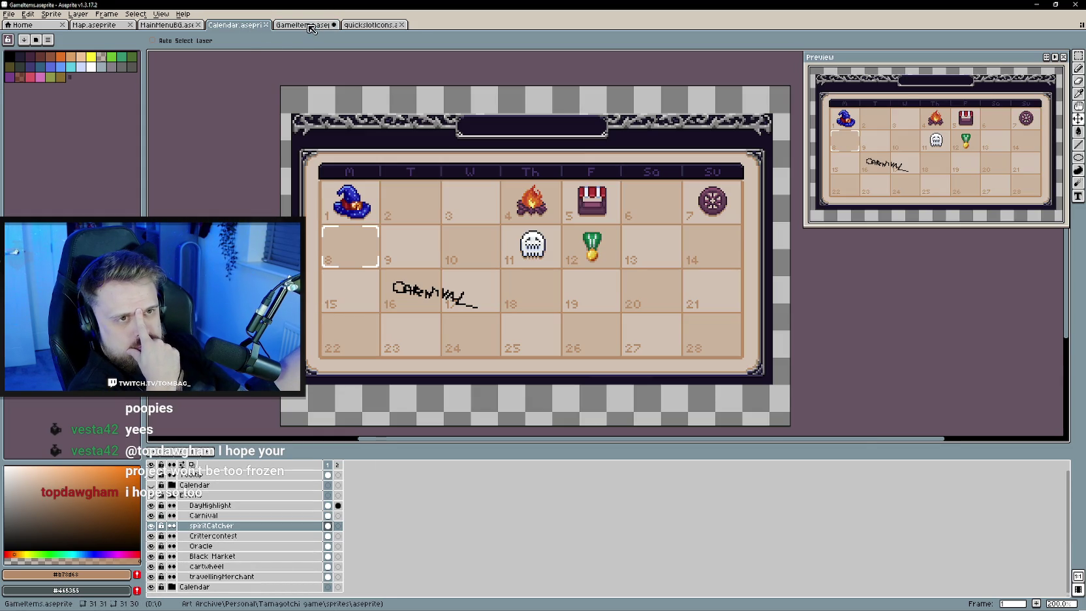
key("ctrl+Tab")
key("ctrl+Tab")
key("ctrl+shift+Tab")
key("ctrl+shift+Tab")
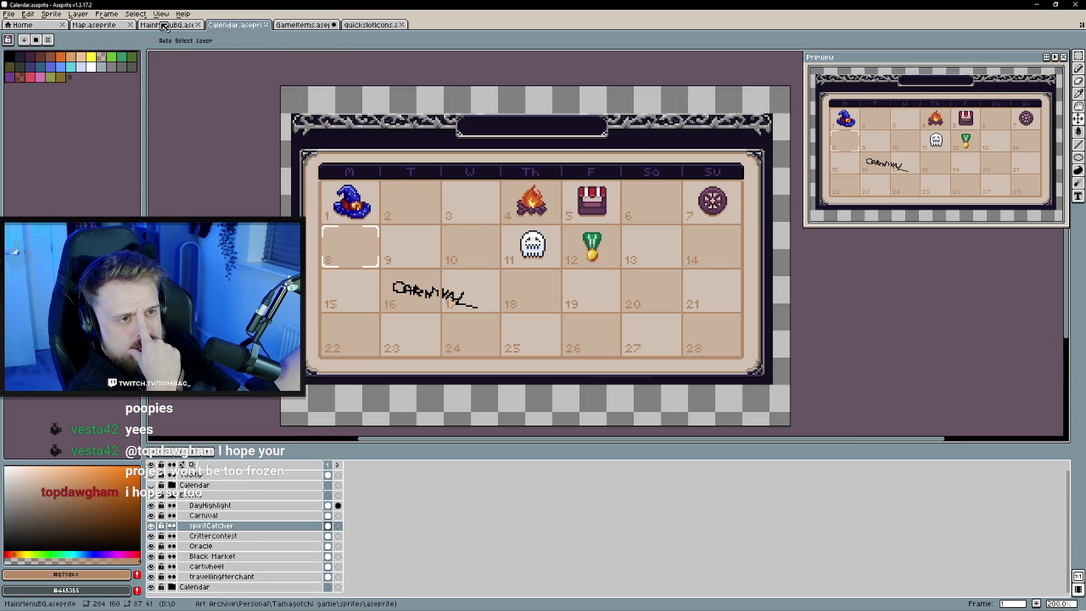
key("ctrl+shift+Tab")
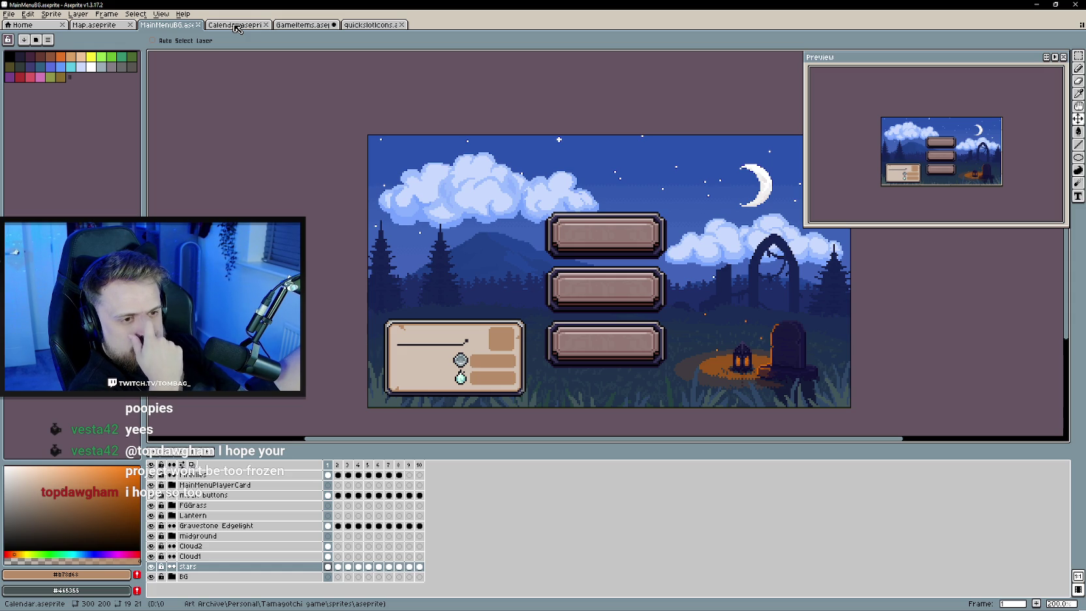
left_click(368, 25)
left_click(310, 26)
left_click(238, 25)
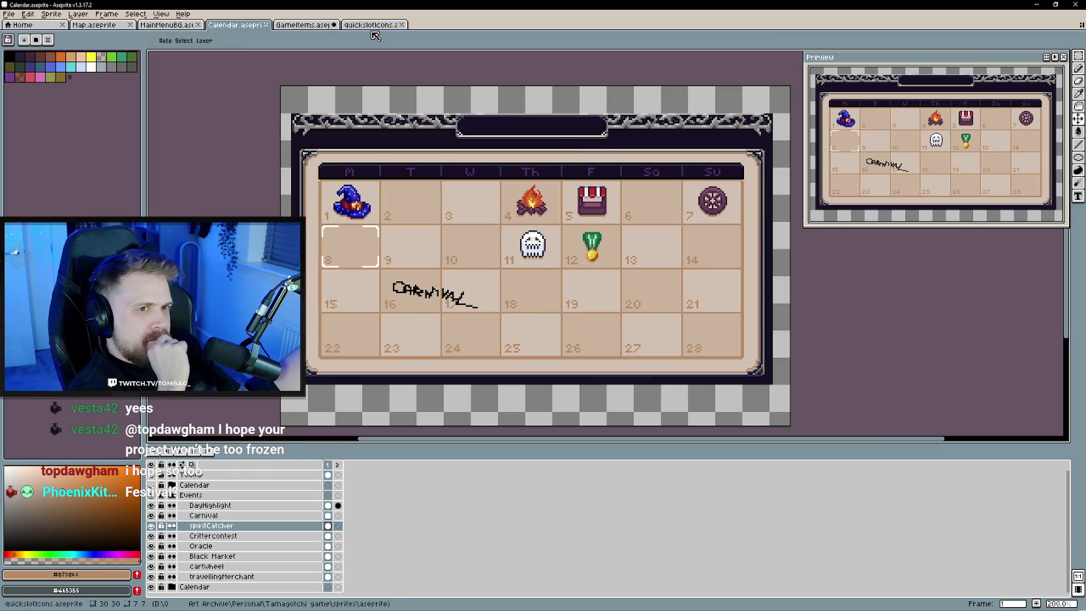
left_click(303, 25)
left_click(372, 25)
left_click(167, 25)
left_click(95, 25)
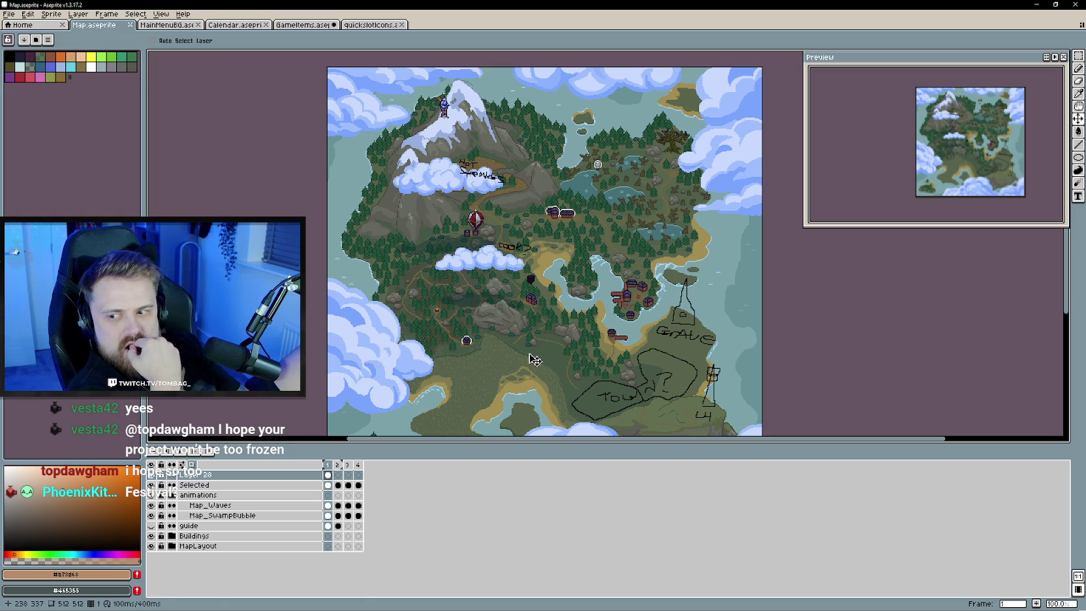
left_click(372, 24)
left_click(305, 25)
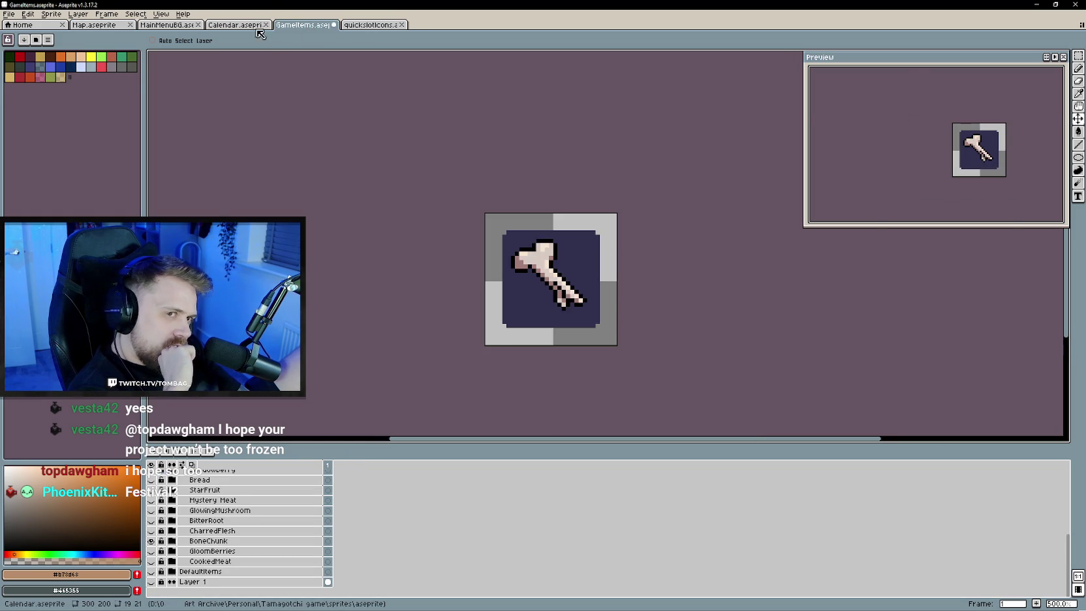
left_click(263, 27)
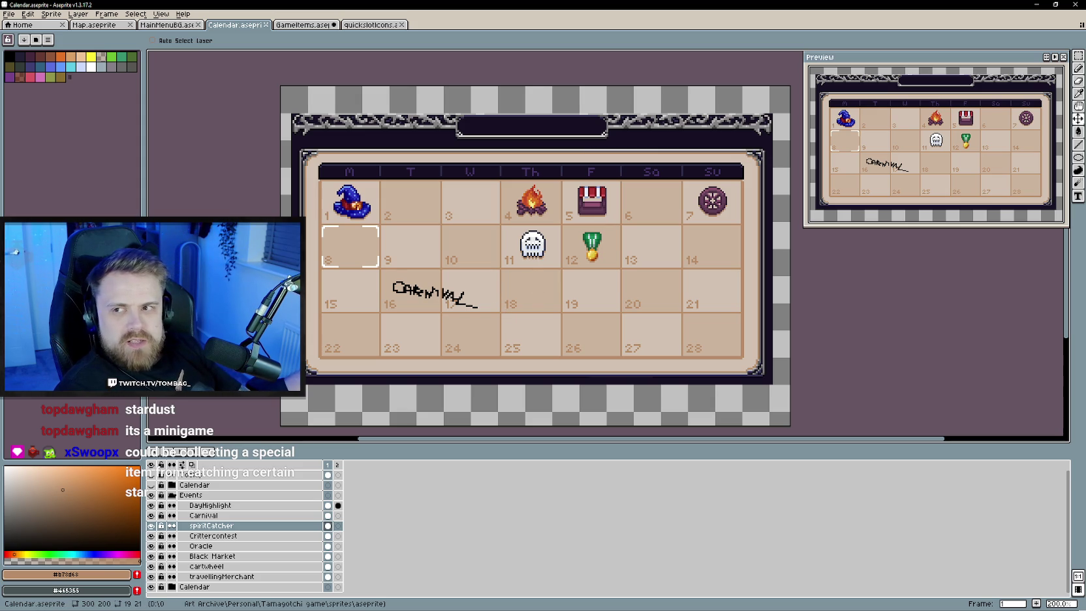
key("alt+Tab")
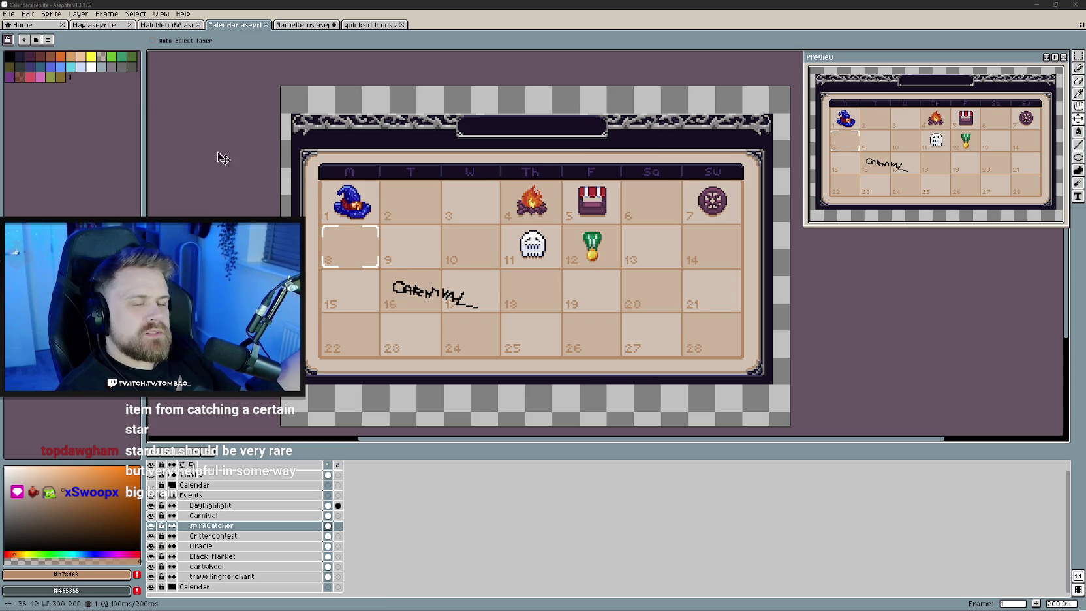
Add a new layer (Layer 41) above Carnival in the Events group and switch to the black Pencil
left_click(304, 25)
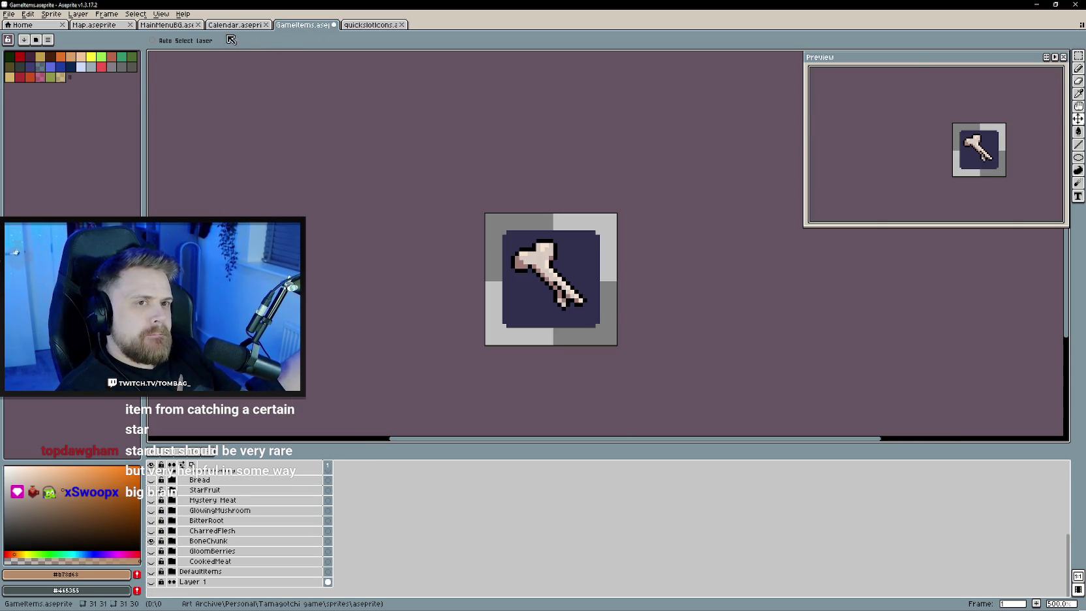
left_click(235, 25)
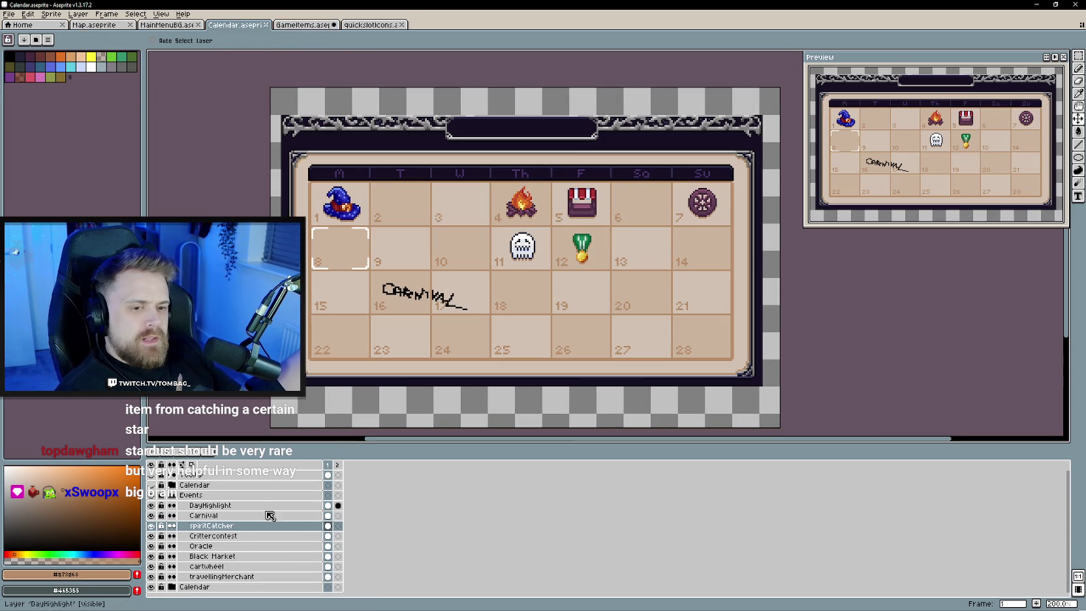
right_click(245, 517)
left_click(350, 531)
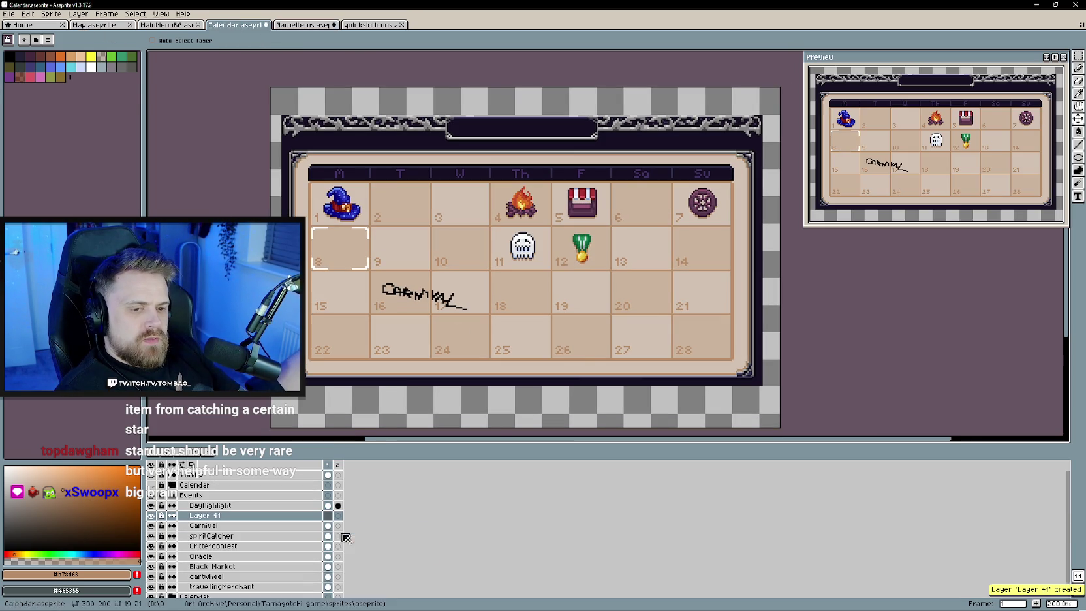
key("b")
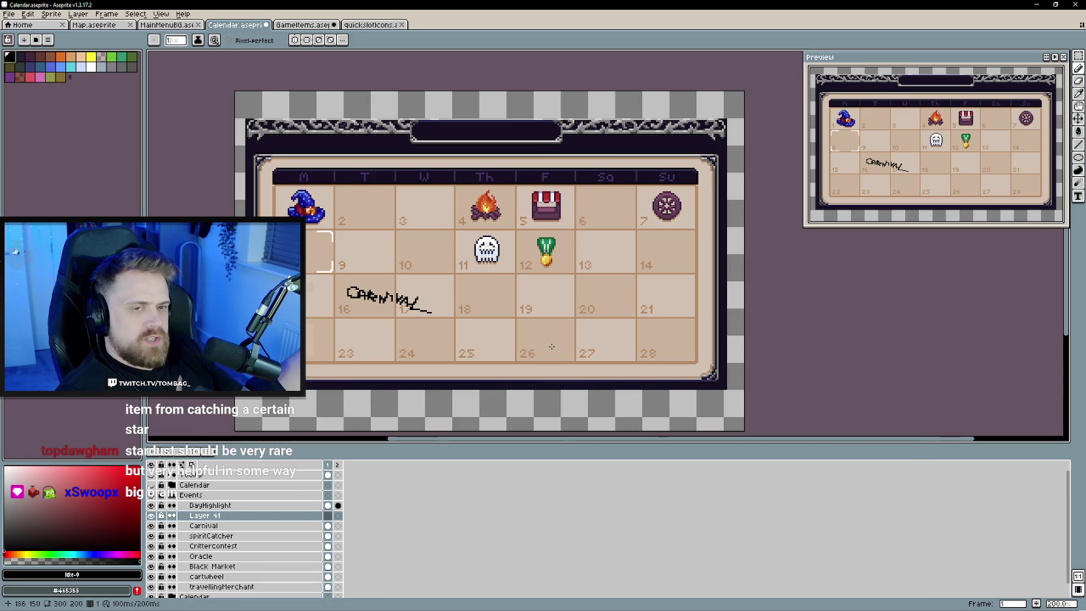
Handwrite a rough SHOOTING STARS note across days 25–26 of the calendar
scroll(657, 334, "up", 1)
mouse_move(465, 310)
left_mouse_down()
mouse_move(453, 322)
mouse_move(546, 314)
left_mouse_up()
mouse_move(536, 315)
left_mouse_down()
mouse_move(548, 326)
mouse_move(564, 315)
mouse_move(567, 326)
mouse_move(594, 320)
mouse_move(510, 343)
mouse_move(554, 335)
left_mouse_up()
mouse_move(541, 333)
left_mouse_down()
mouse_move(541, 345)
mouse_move(565, 350)
left_mouse_up()
left_click_drag(565, 334, 582, 353)
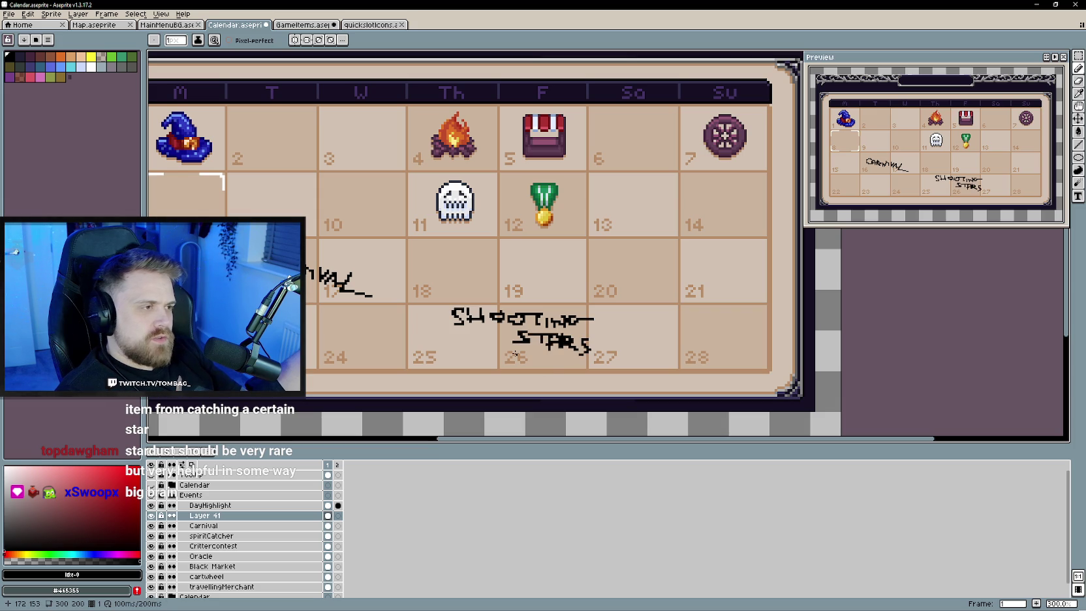
mouse_move(473, 340)
left_mouse_down()
mouse_move(459, 353)
mouse_move(432, 343)
left_mouse_up()
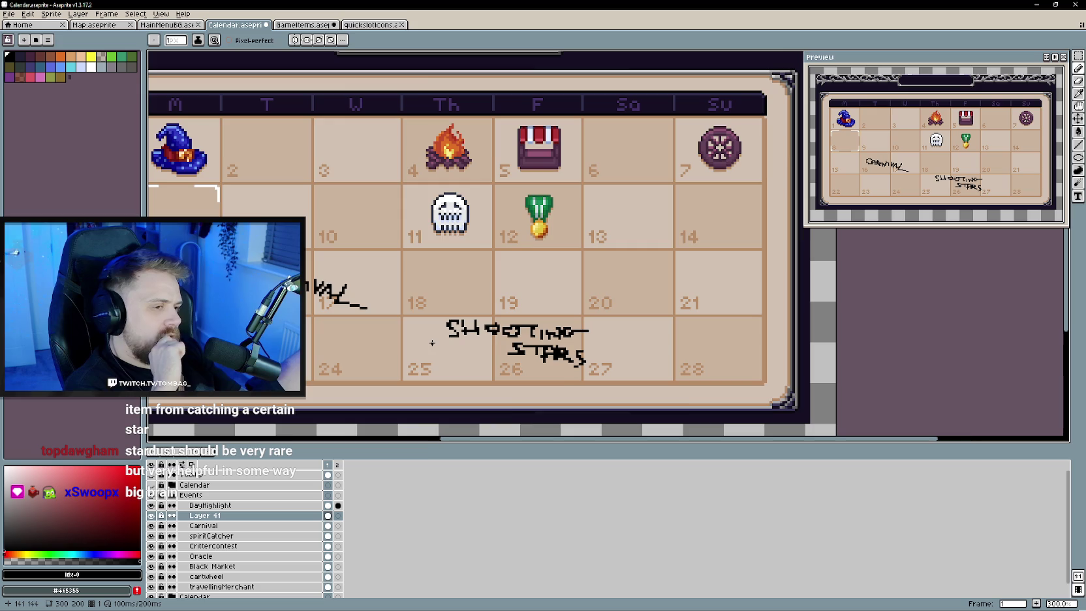
scroll(578, 288, "down", 1)
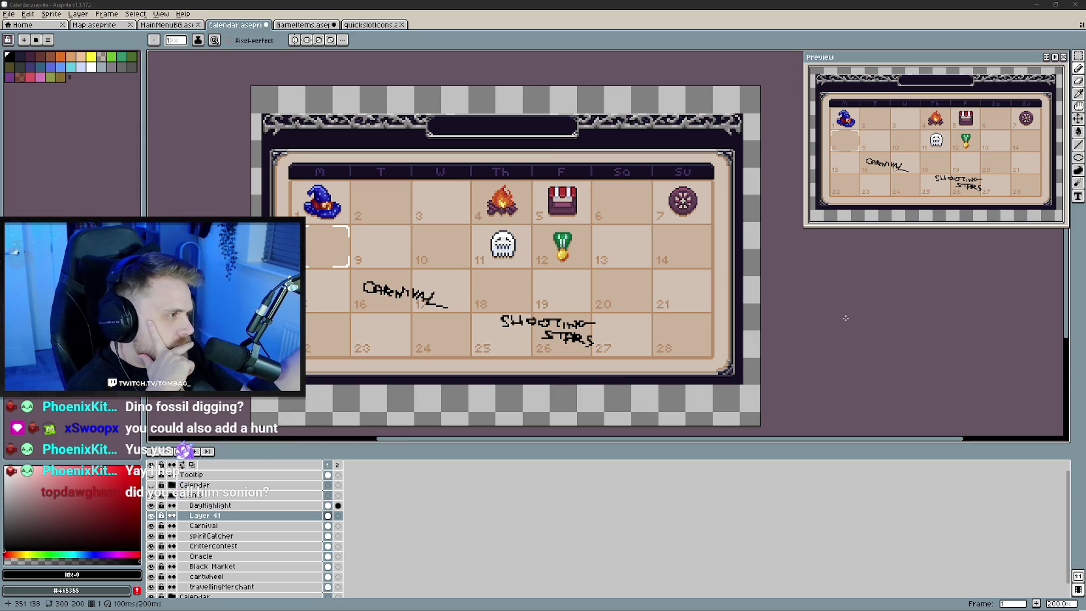
Draw a rough hand-drawn loop around the ghost icon on day 11
left_click_drag(529, 260, 510, 266)
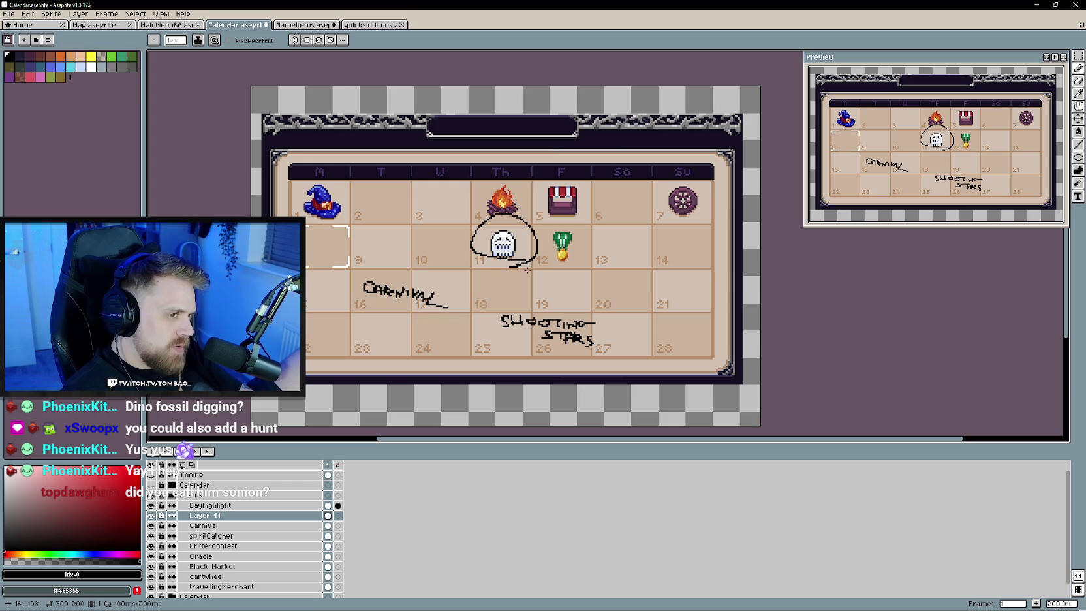
key("ctrl")
key("ctrl+z")
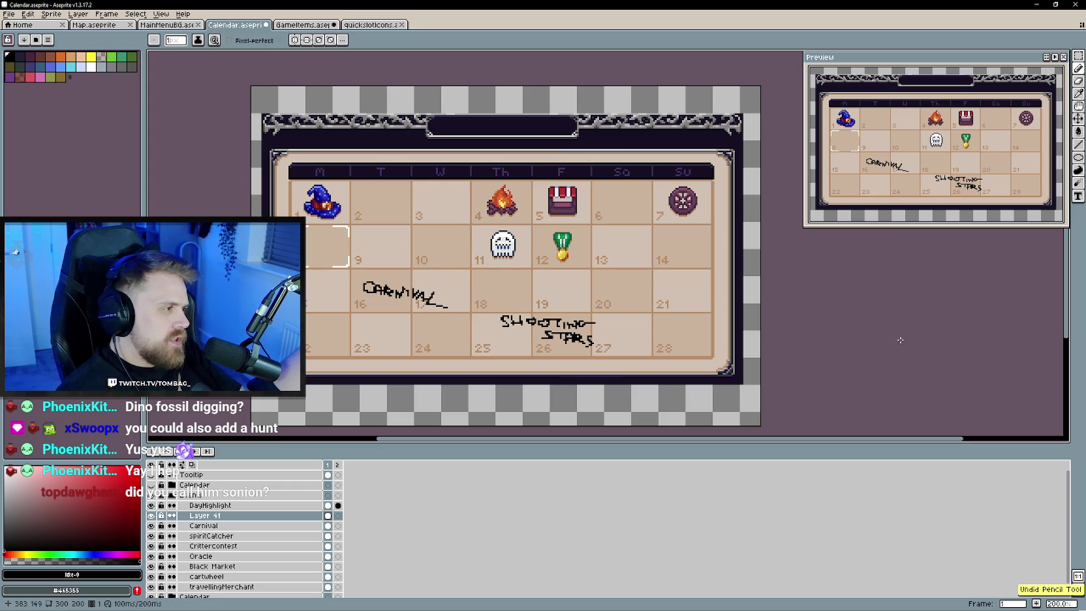
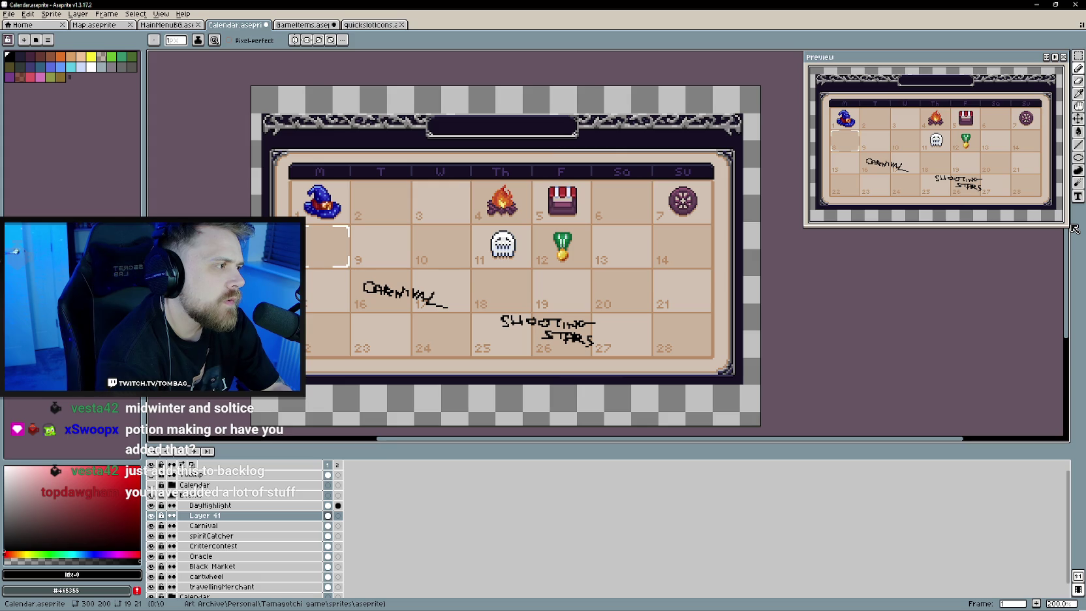
Make the calendar preview window slightly narrower and taller, then bring up Aseprite's Open file dialog
left_click_drag(1069, 216, 1060, 216)
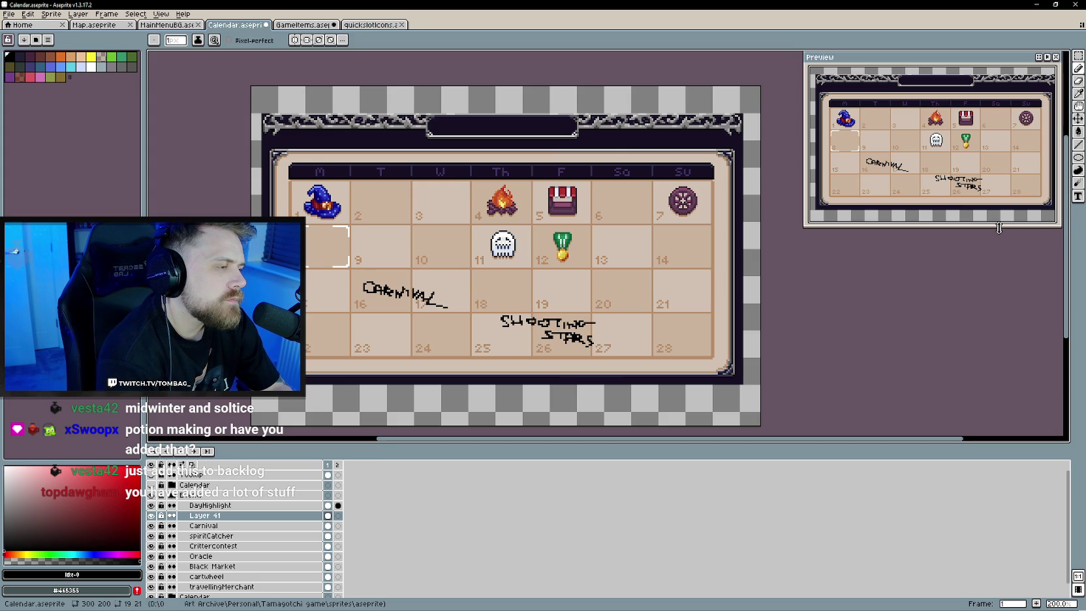
left_click_drag(1002, 225, 999, 237)
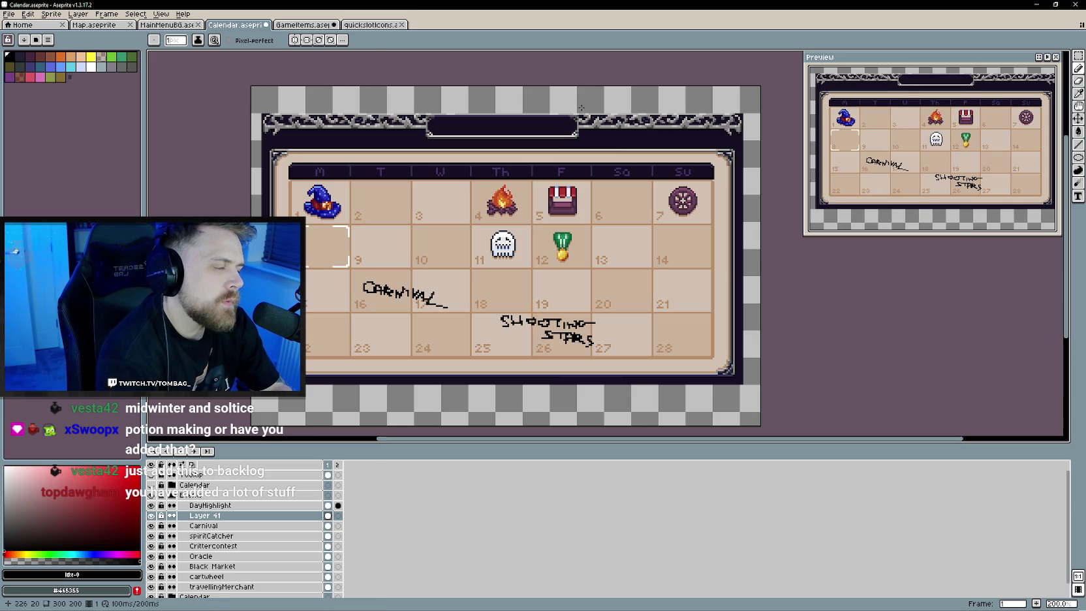
left_click(9, 14)
left_click(239, 84)
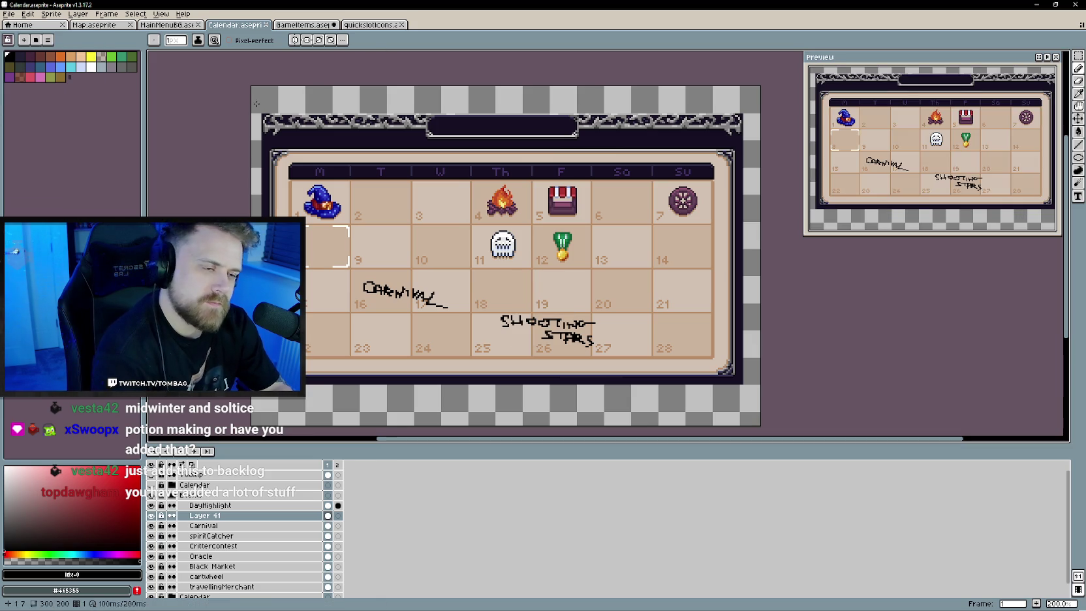
left_click(9, 14)
left_click(34, 40)
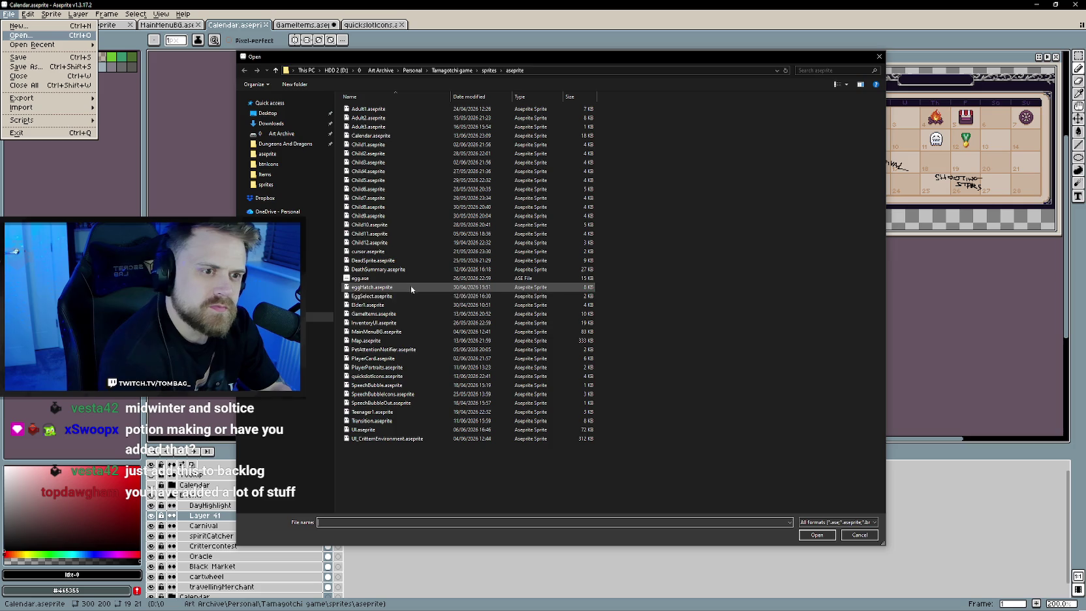
Open eggHatch.aseprite, go to frame 3, and recentre the egg on the canvas
double_click(409, 288)
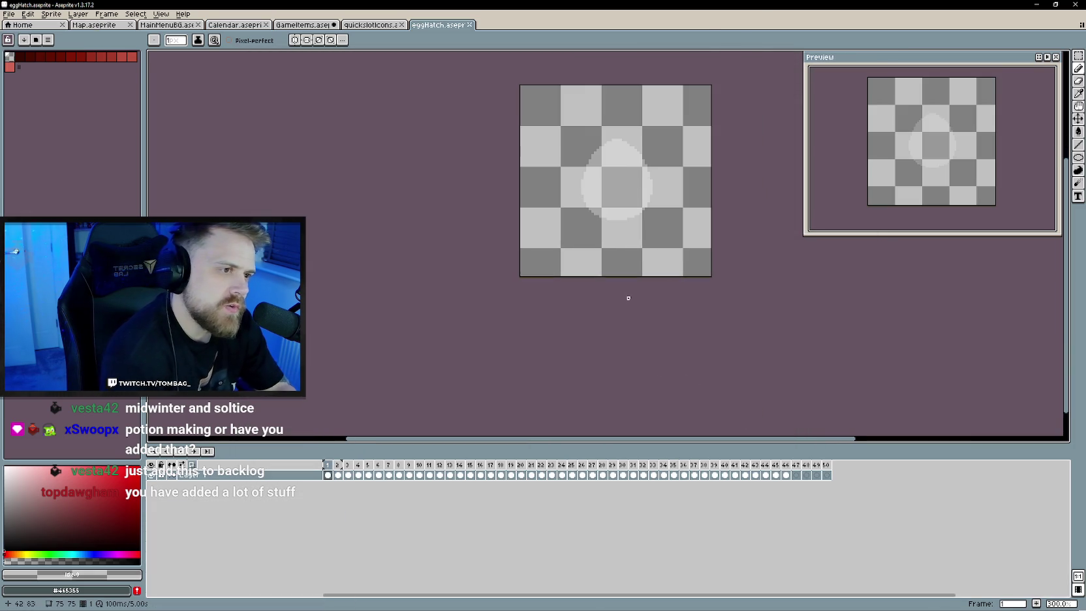
left_click(181, 451)
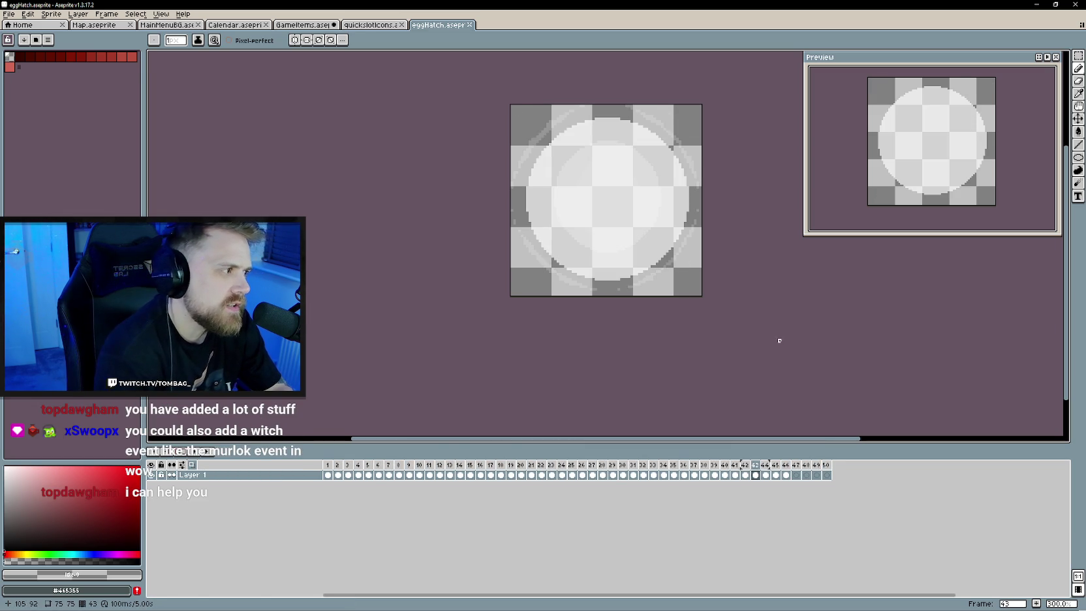
left_click_drag(607, 264, 596, 272)
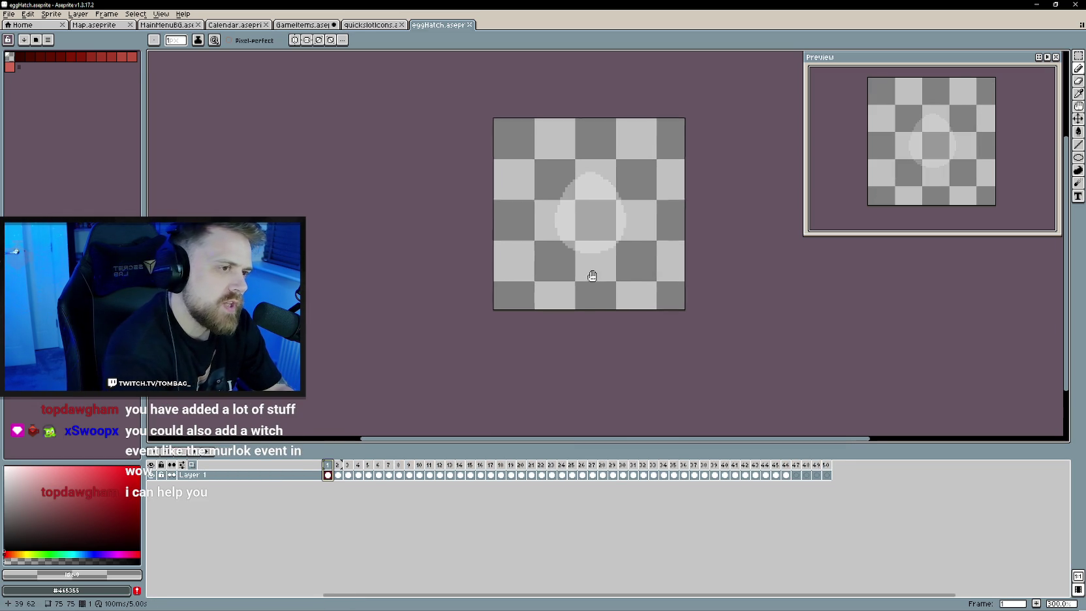
scroll(592, 281, "down", 1)
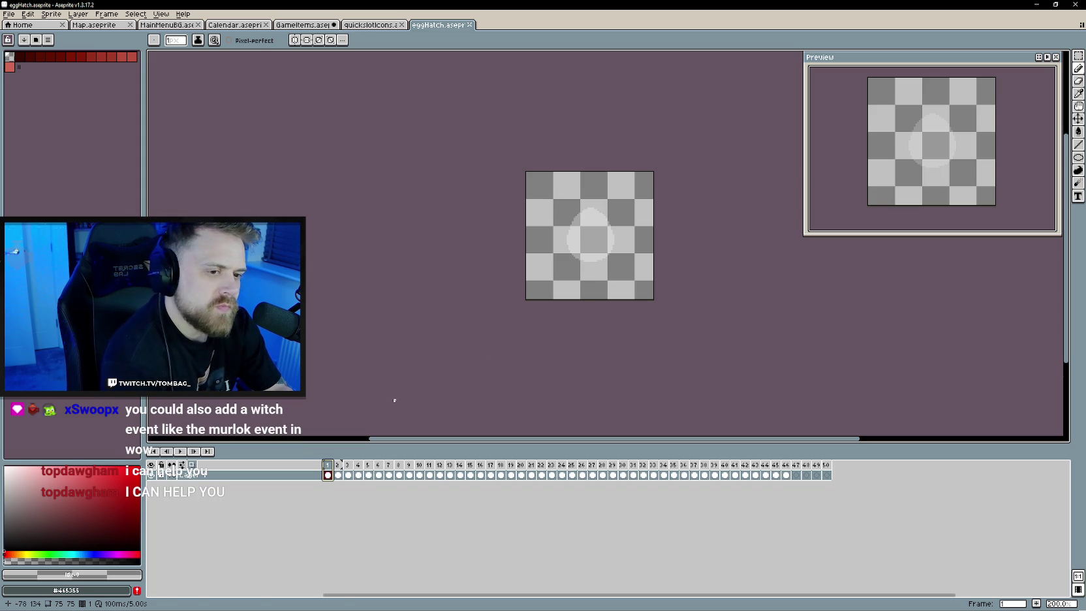
Scrub the egg animation through frames 28, 5, 10 and 2, and turn on onion skinning
left_click_drag(543, 464, 818, 471)
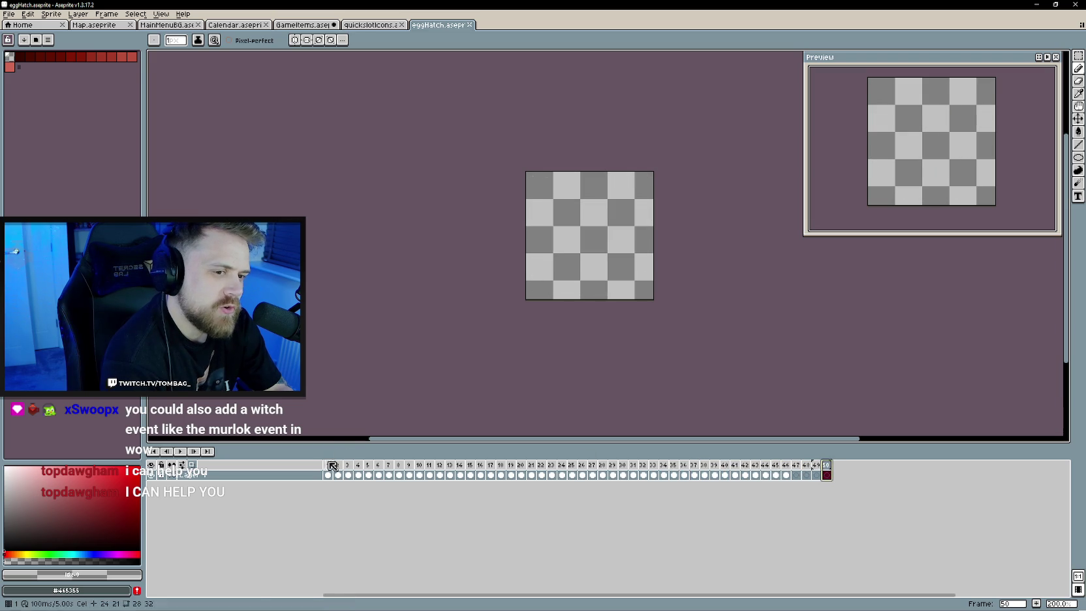
left_click_drag(347, 464, 369, 464)
left_click(420, 470)
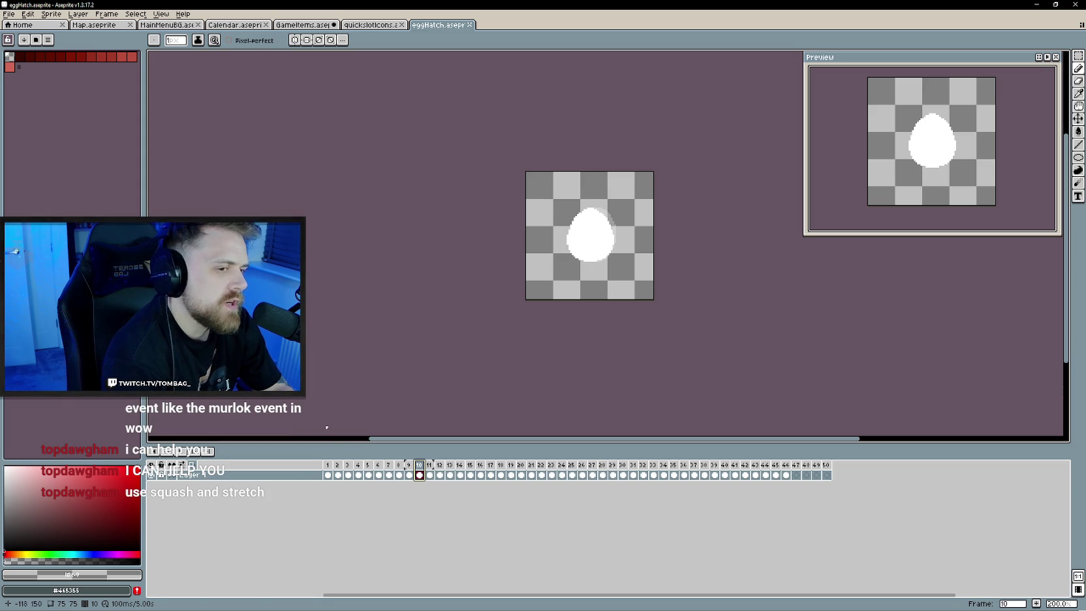
left_click(337, 474)
left_click(181, 456)
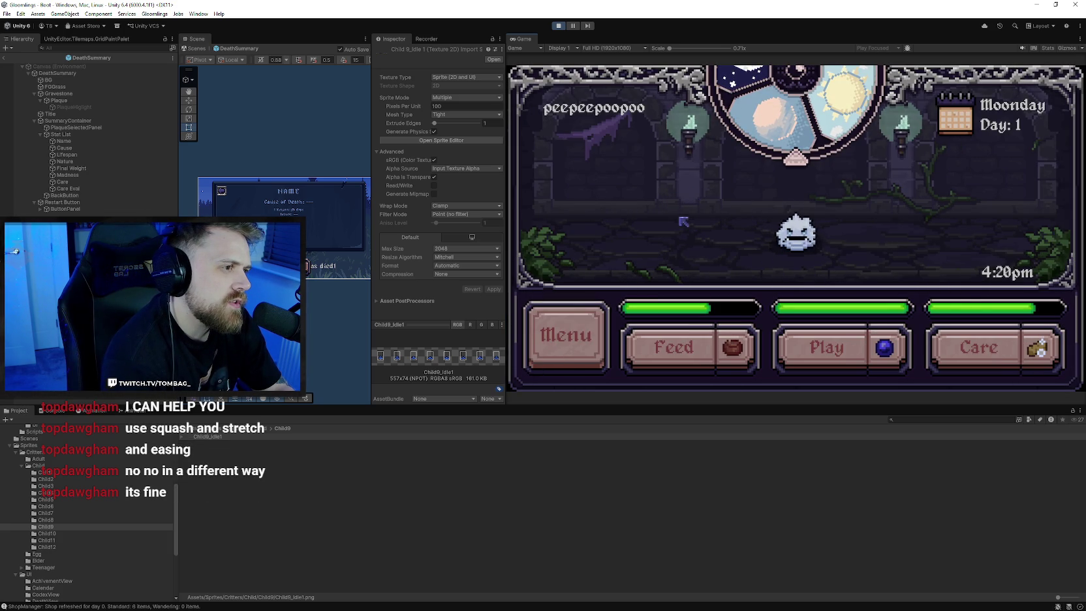
Open the in-game world map, view and close The Witches Hut details, then stop play mode
left_click(597, 316)
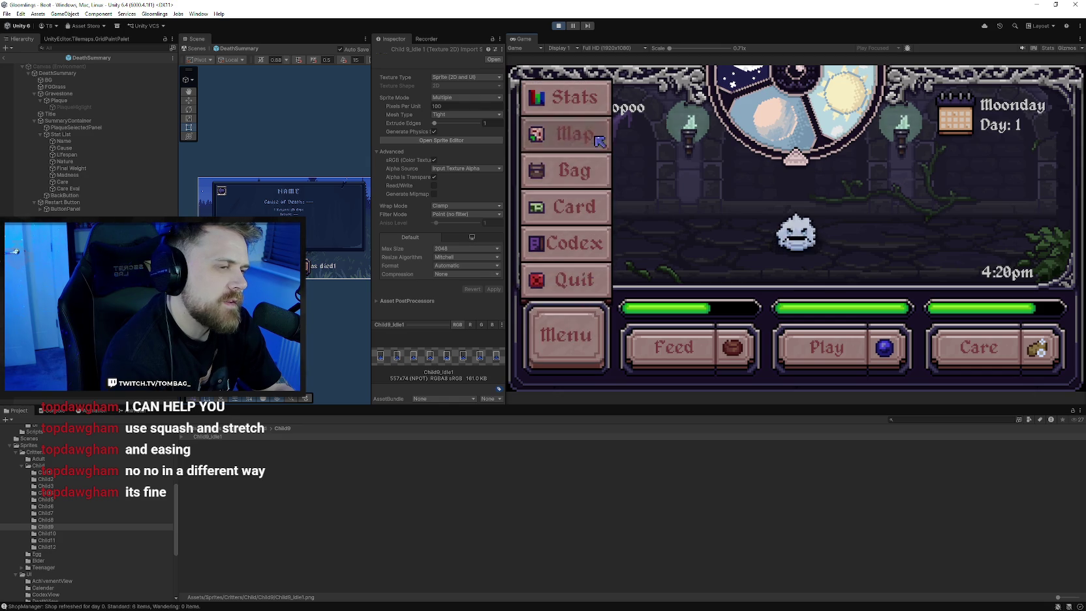
left_click(575, 136)
left_click(723, 239)
left_click(778, 243)
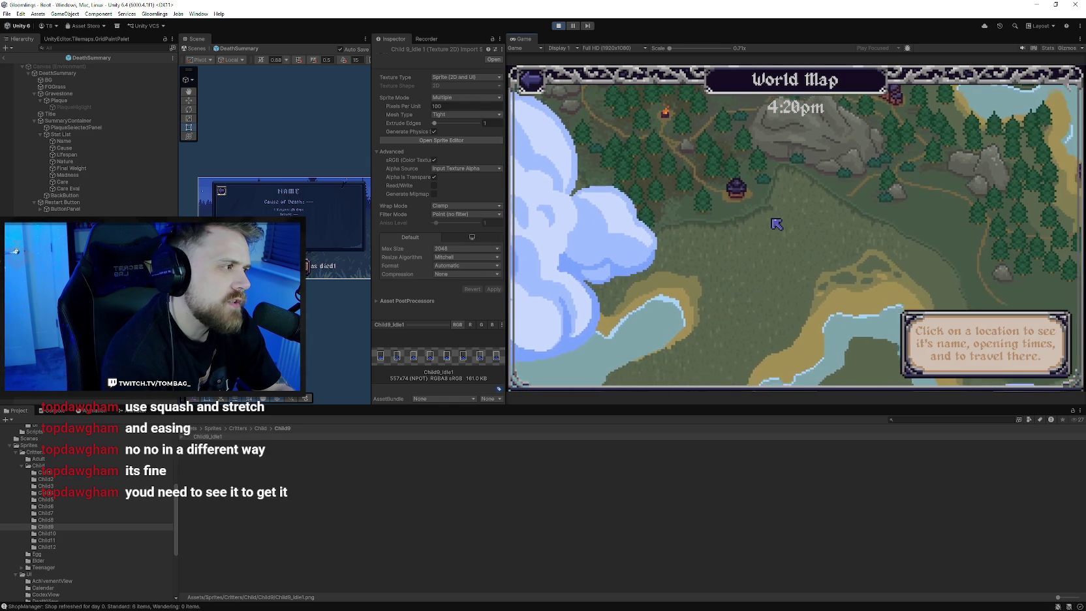
left_click(748, 212)
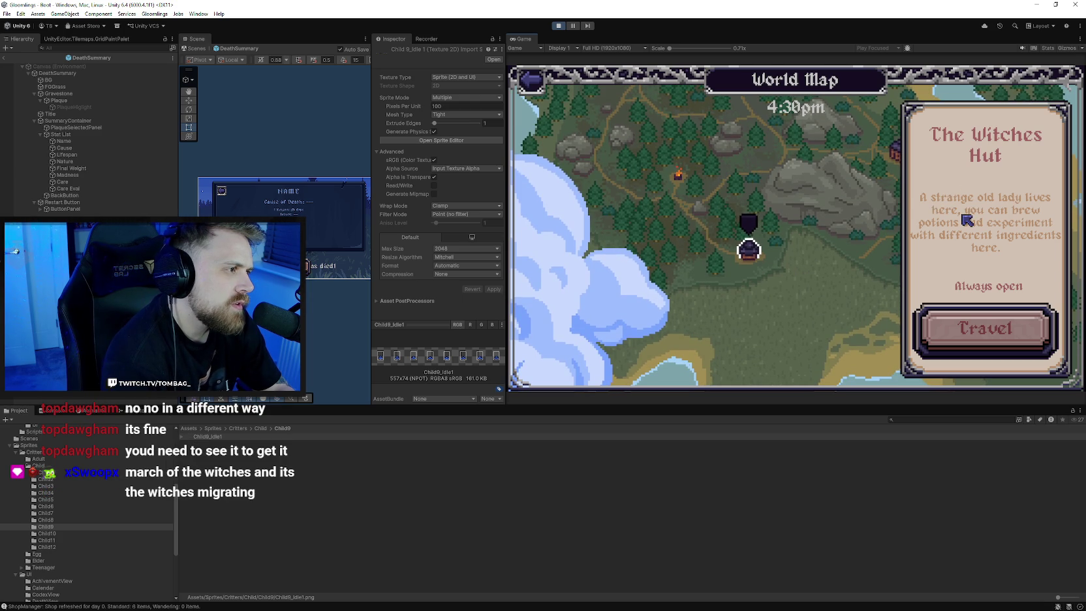
left_click(762, 279)
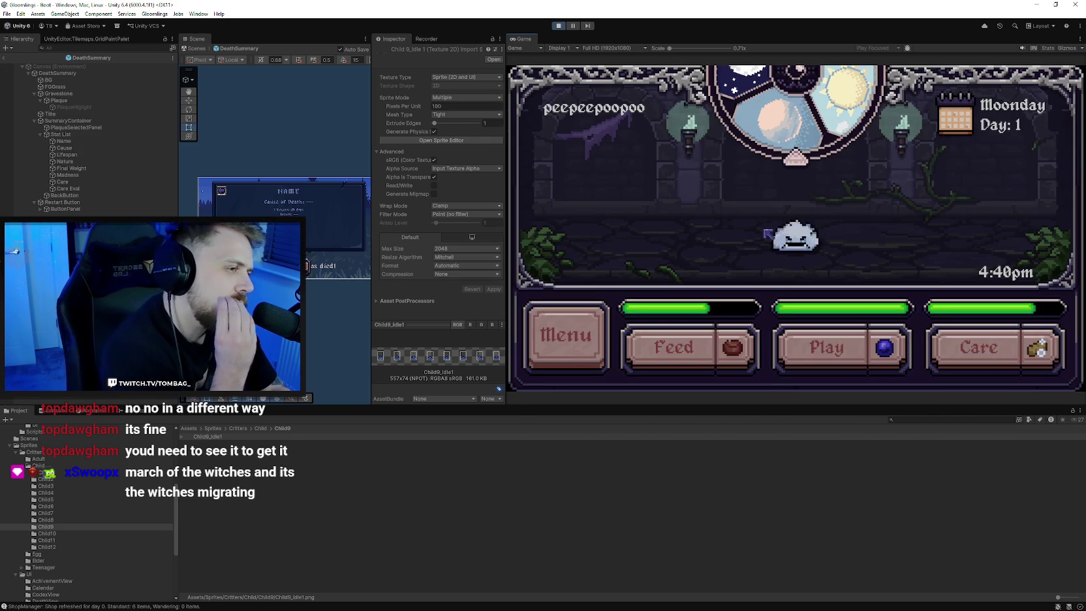
left_click(559, 27)
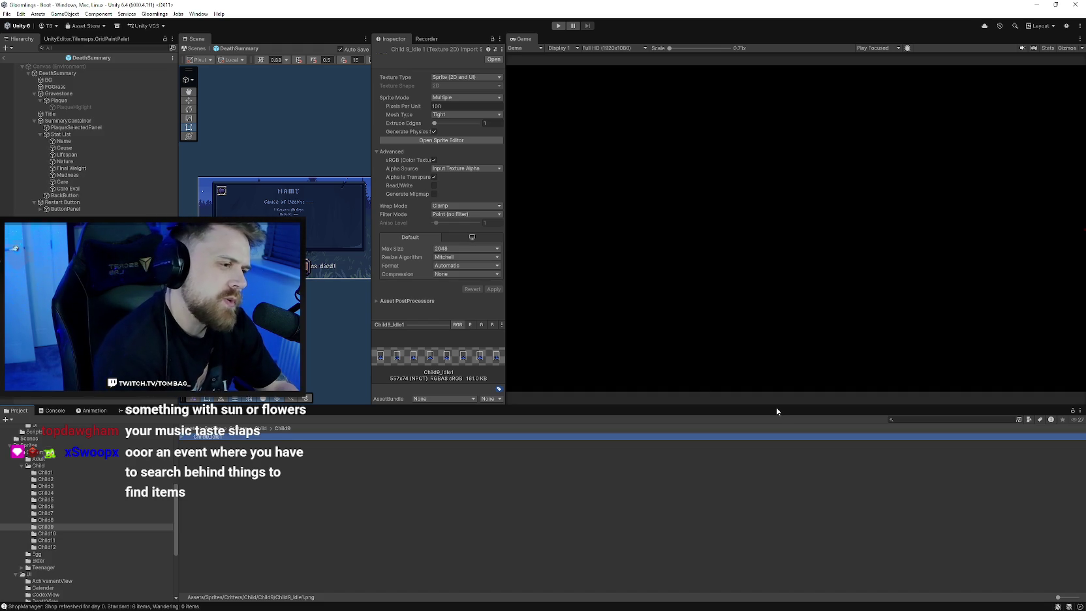
Clear the Child9_Idle1 selection by clicking empty space in the Project window
left_click(726, 462)
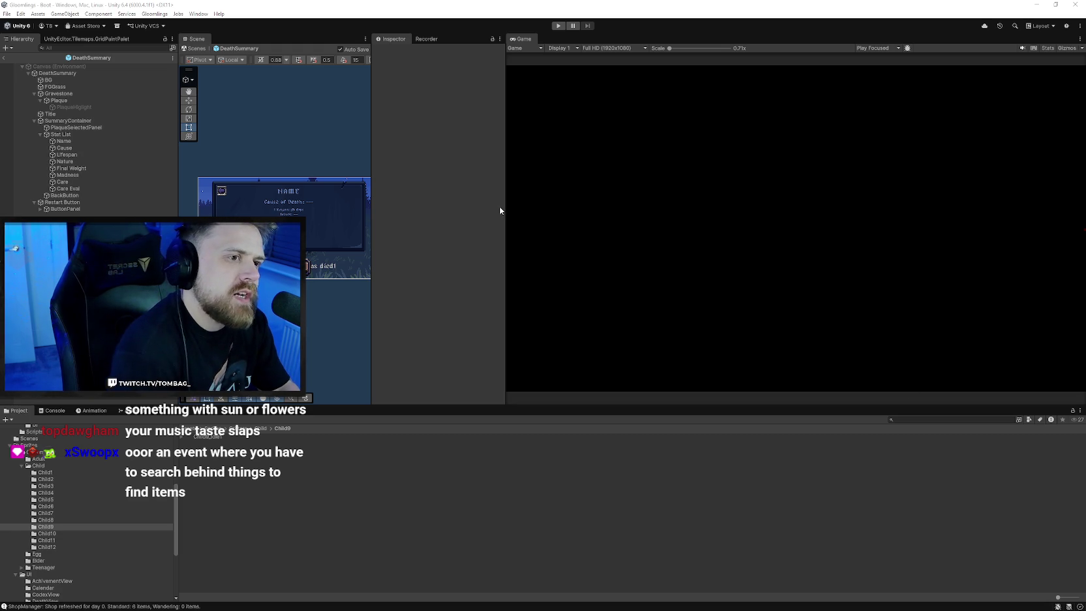
Widen the inspector and scene view to show the death summary, save the scene, and switch to Discord
left_click_drag(504, 208, 624, 214)
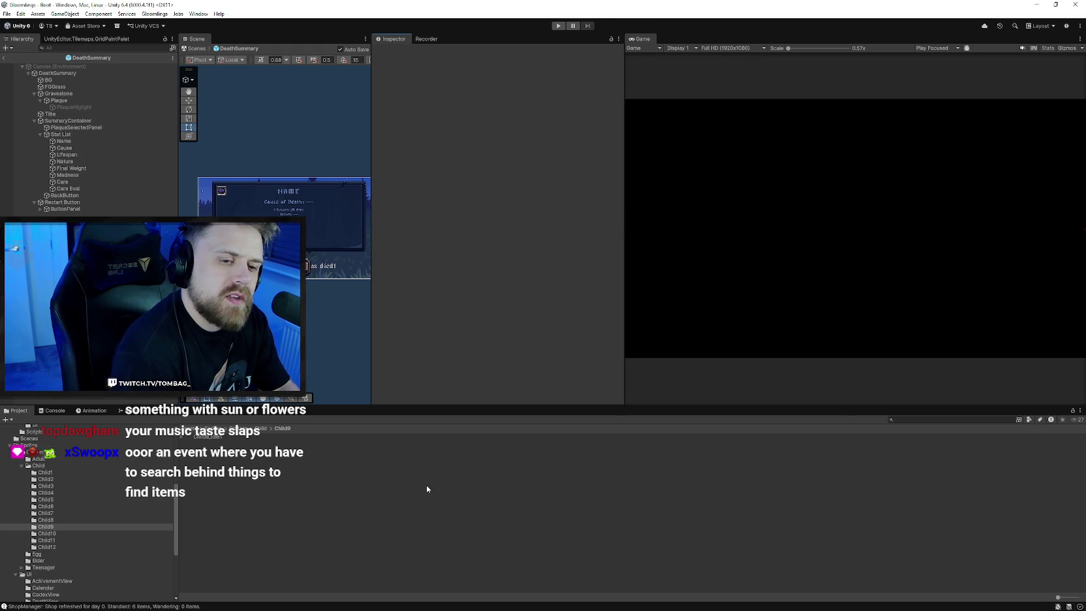
mouse_move(372, 302)
left_mouse_down()
mouse_move(521, 297)
mouse_move(501, 294)
left_mouse_up()
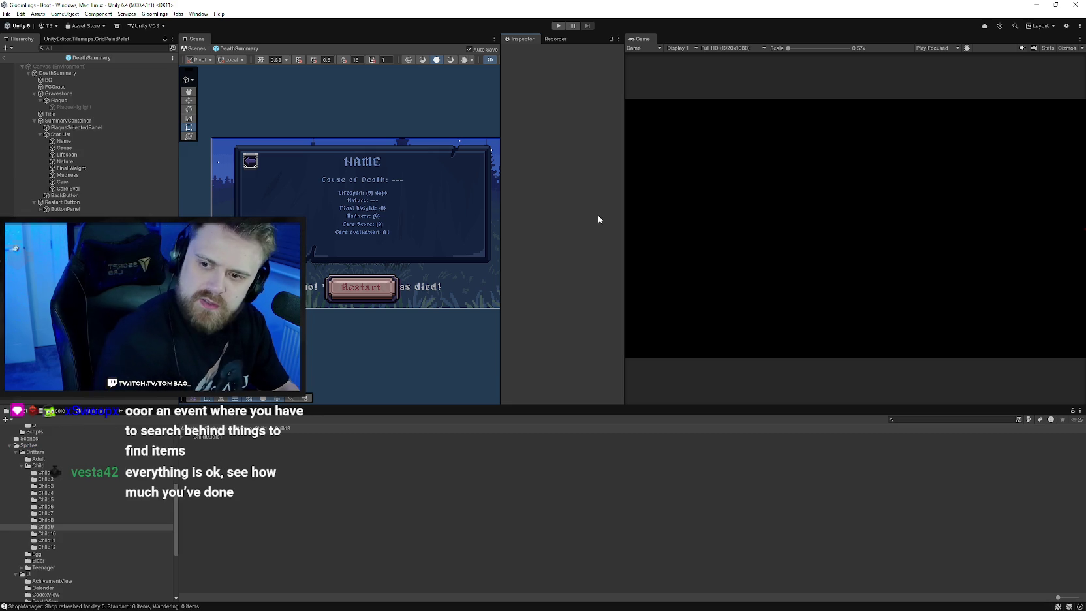
left_click(6, 13)
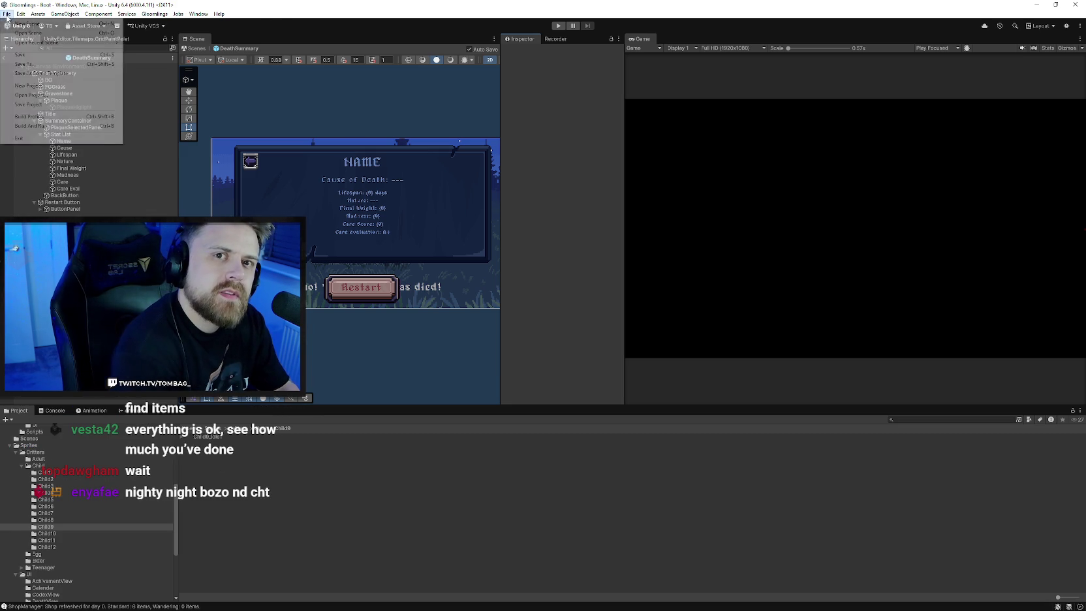
left_click(21, 55)
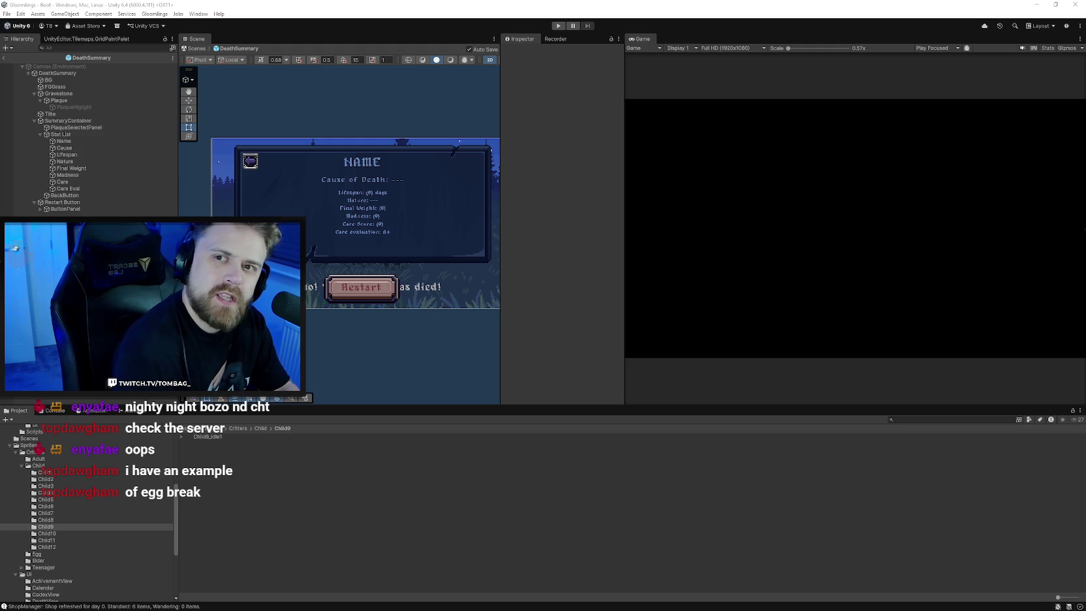
key("alt+Tab")
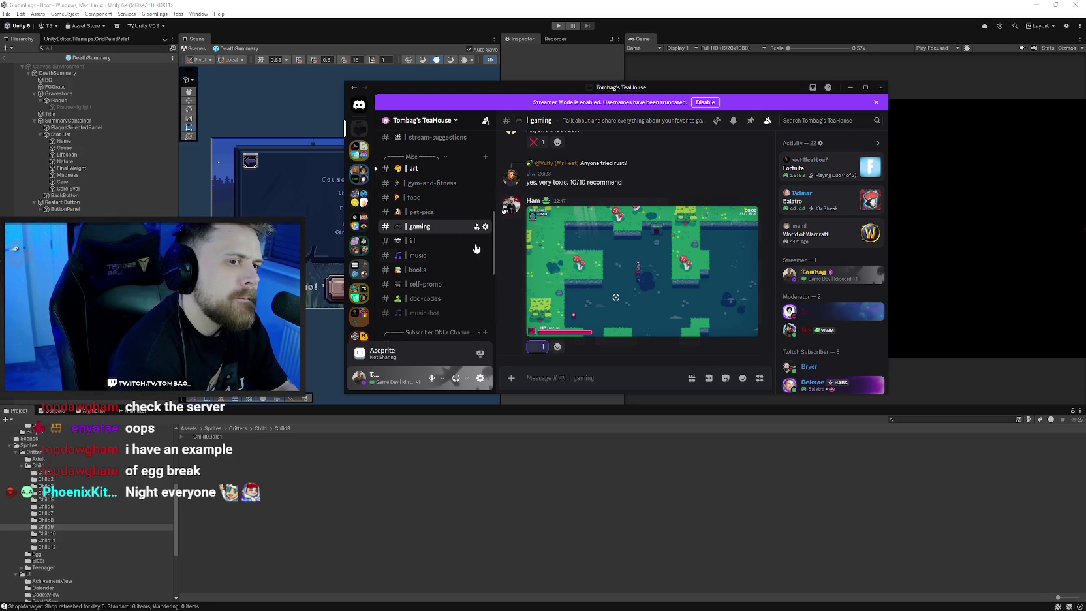
View the purple egg-cracking animation full size in the #art channel, then minimize Discord
left_click(414, 168)
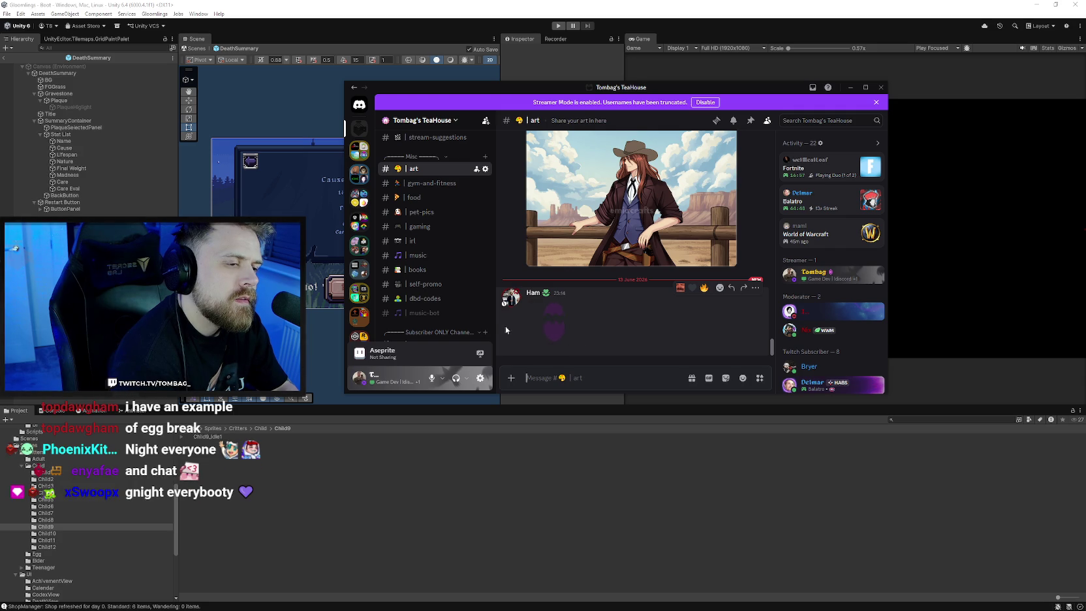
left_click(557, 332)
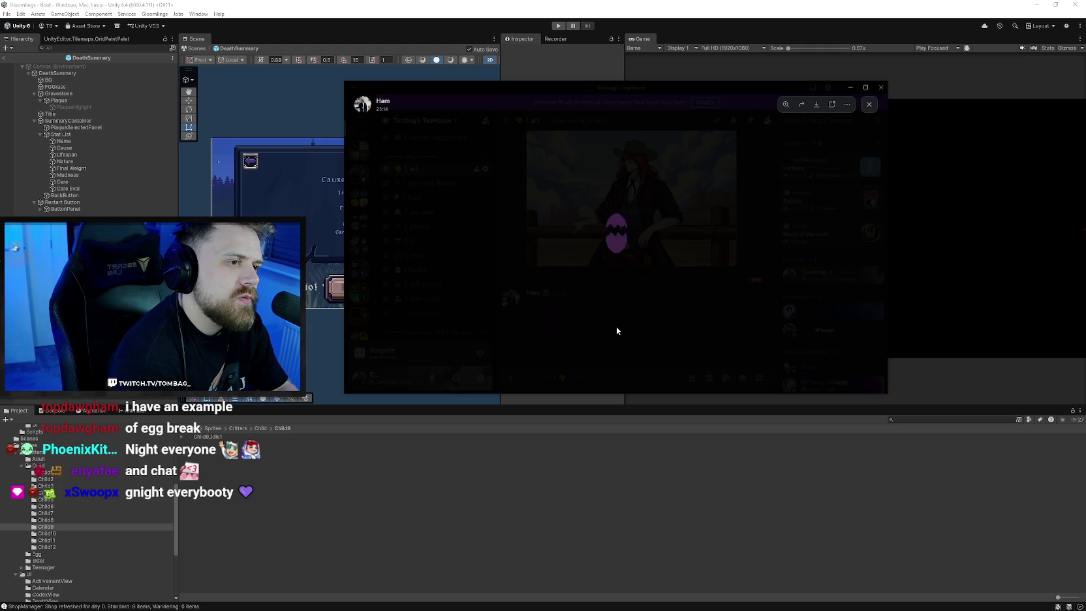
left_click(617, 330)
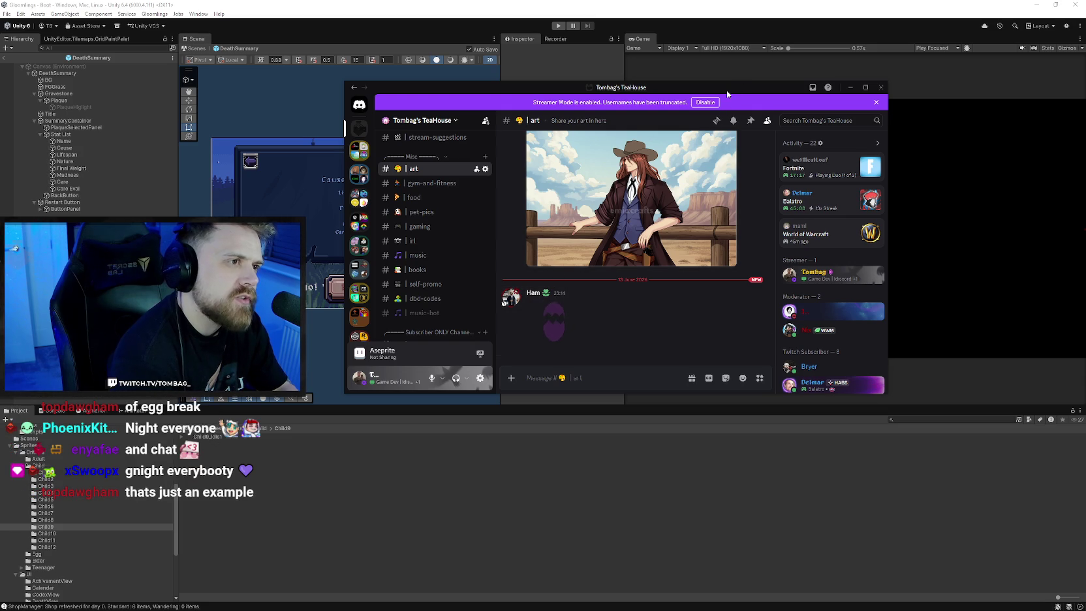
left_click(850, 87)
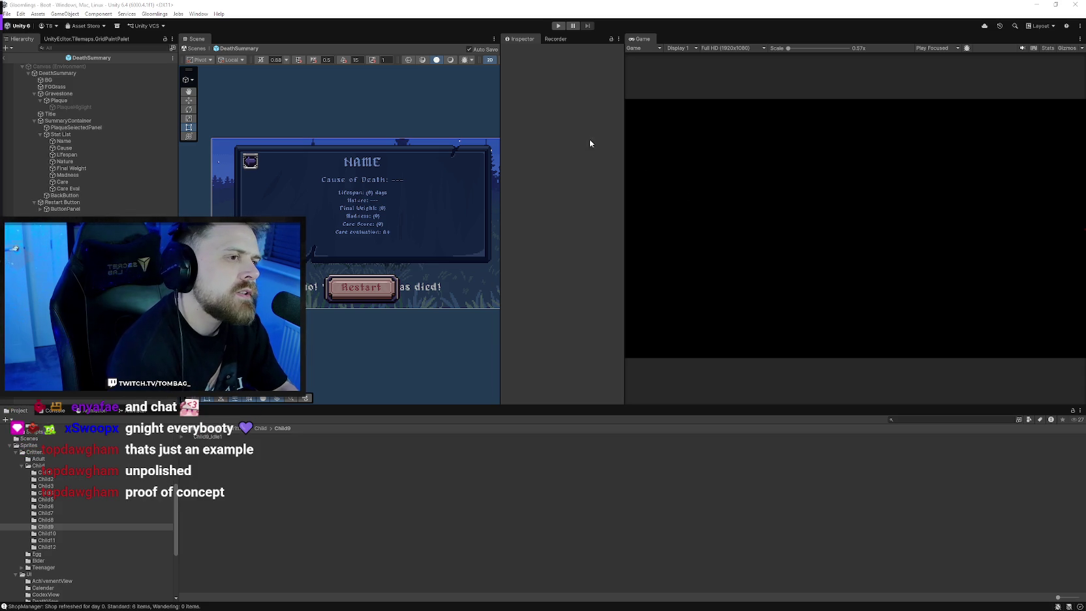
Narrow the scene view and game preview so the Inspector panel is wider
left_click_drag(501, 81, 492, 81)
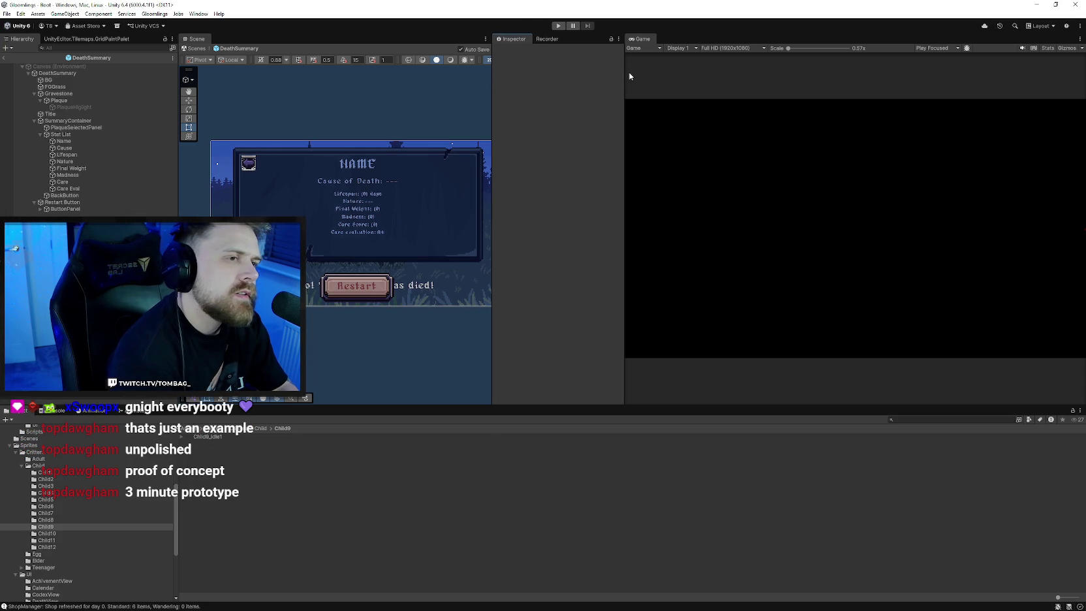
left_click_drag(625, 73, 660, 73)
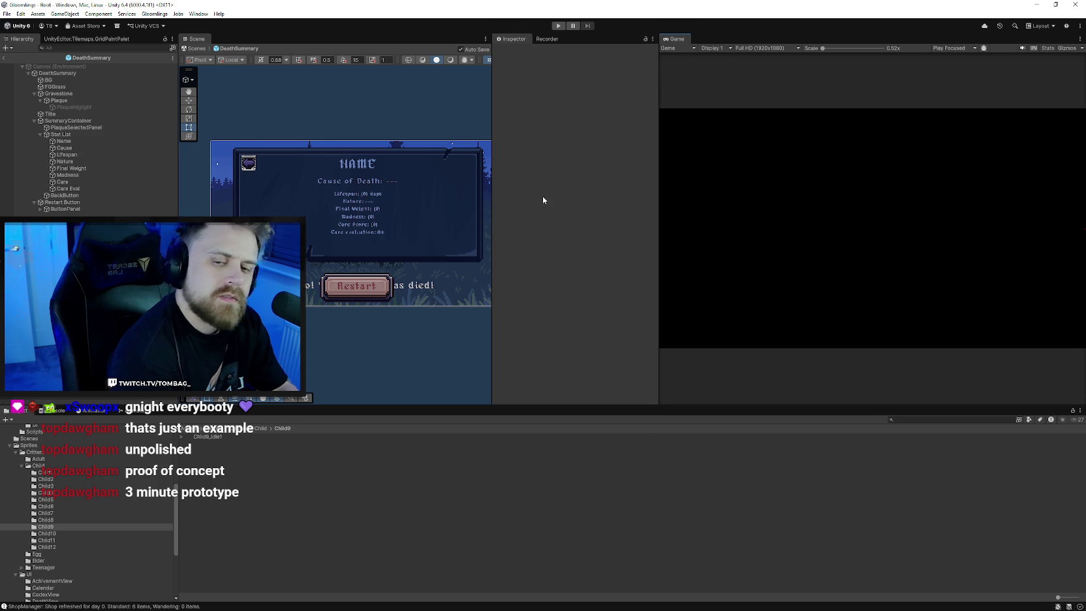